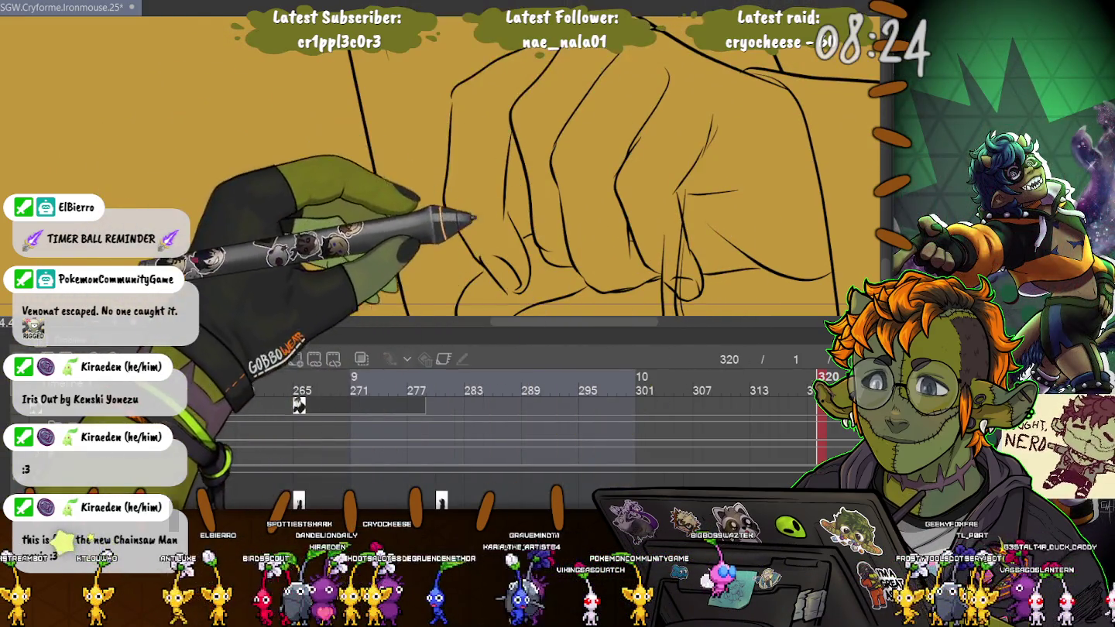
Delete the stray stroke among the finger lines and clear the selection
key("Return")
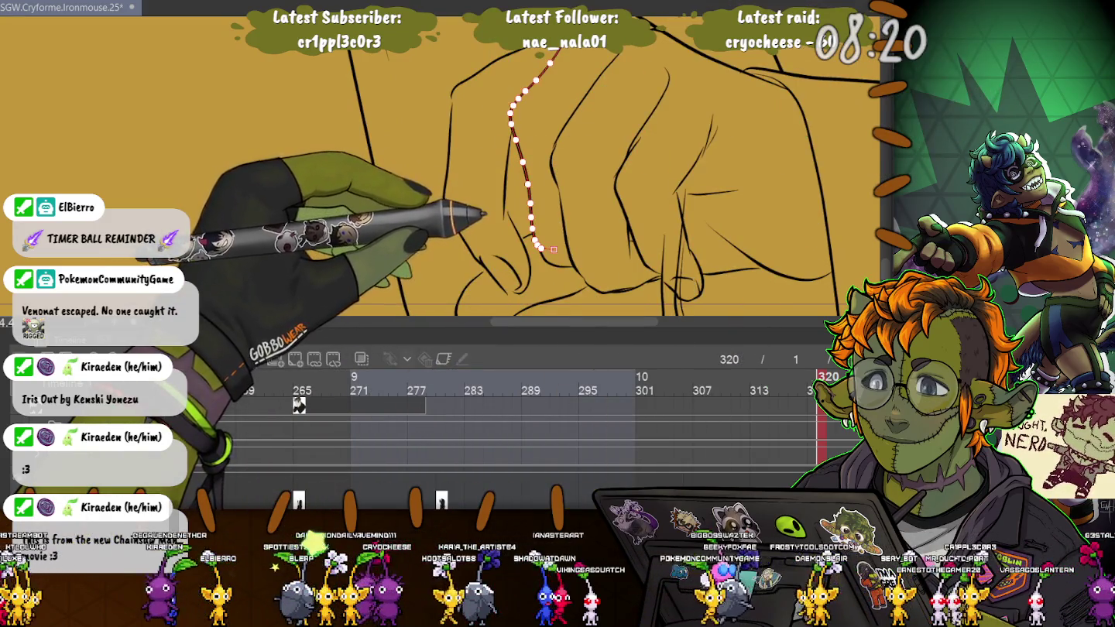
key("Delete")
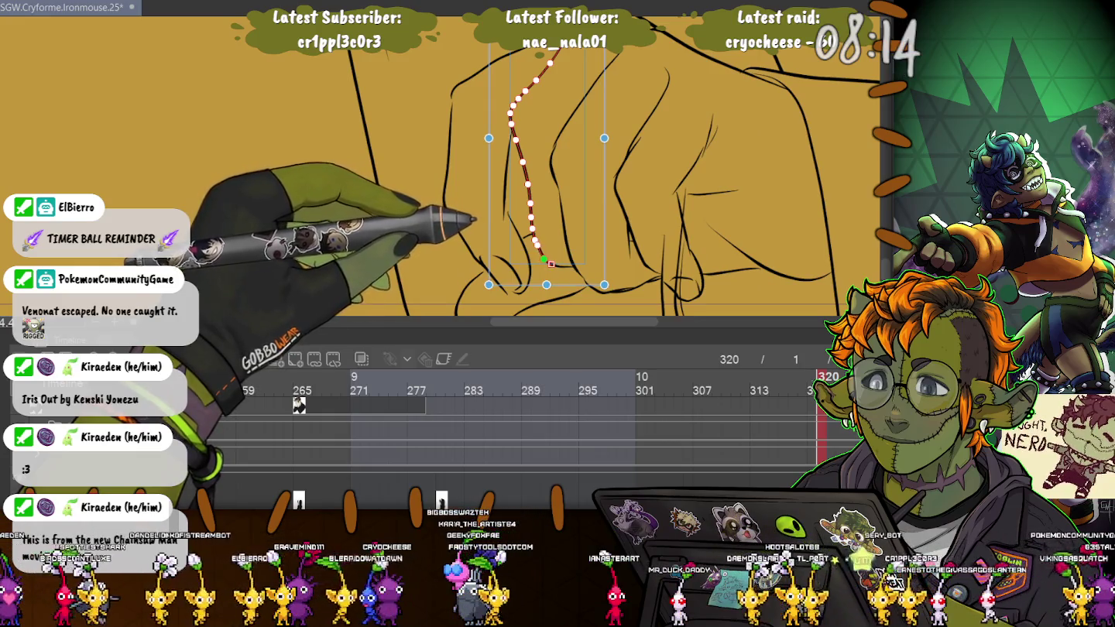
key("ctrl+d")
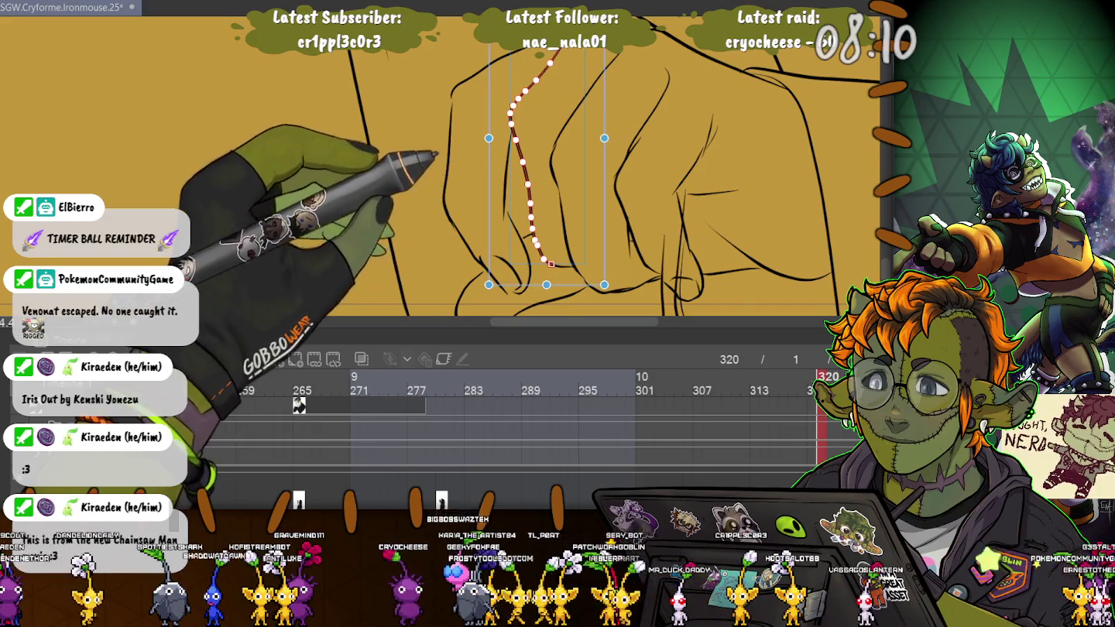
Smooth a finger stroke's curve by pulling its point up, then check the long vertical finger line
key("ctrl+plus")
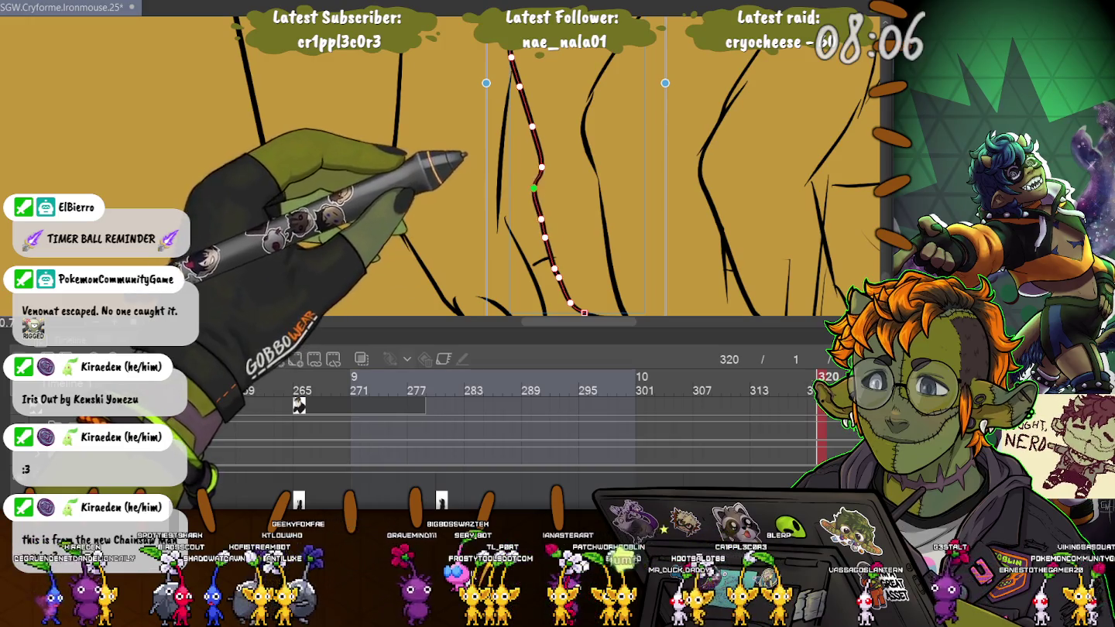
left_click_drag(534, 188, 525, 121)
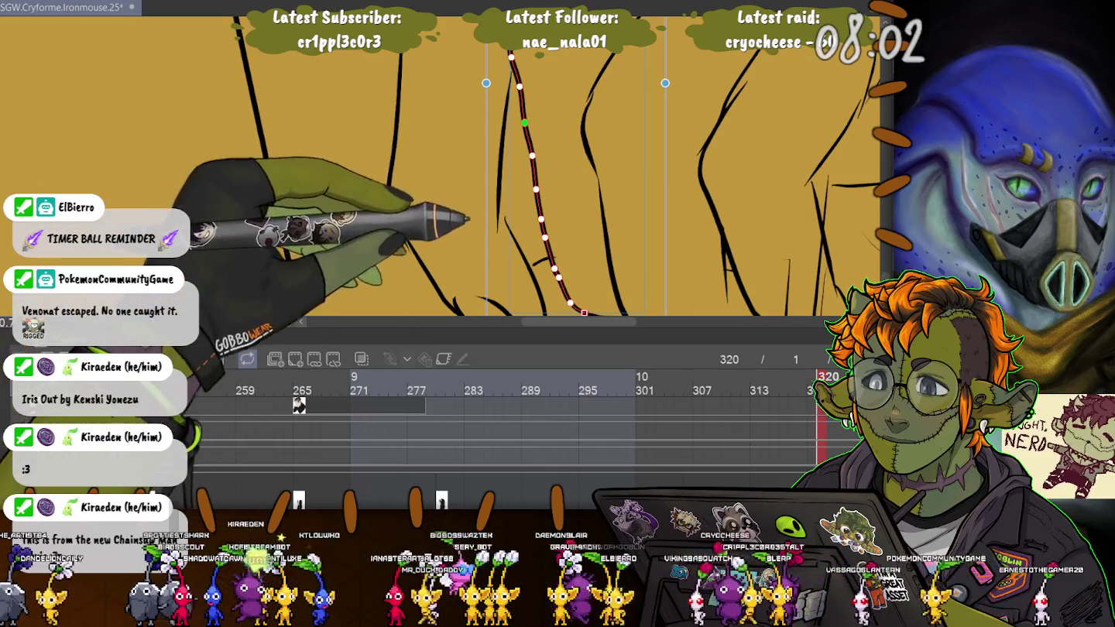
left_click(541, 259)
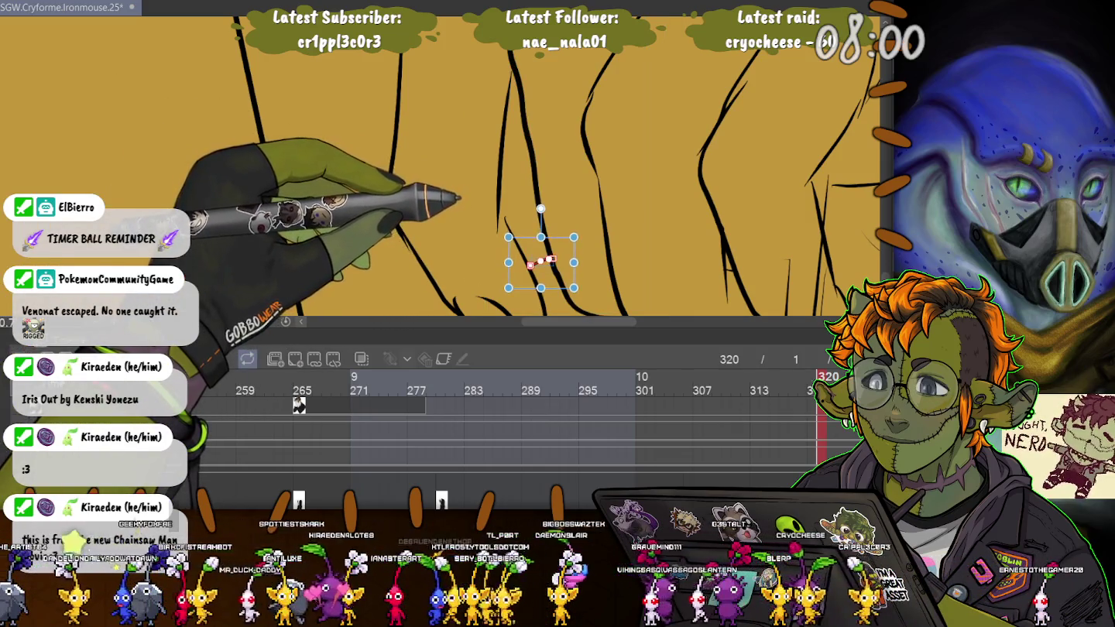
left_click(394, 217)
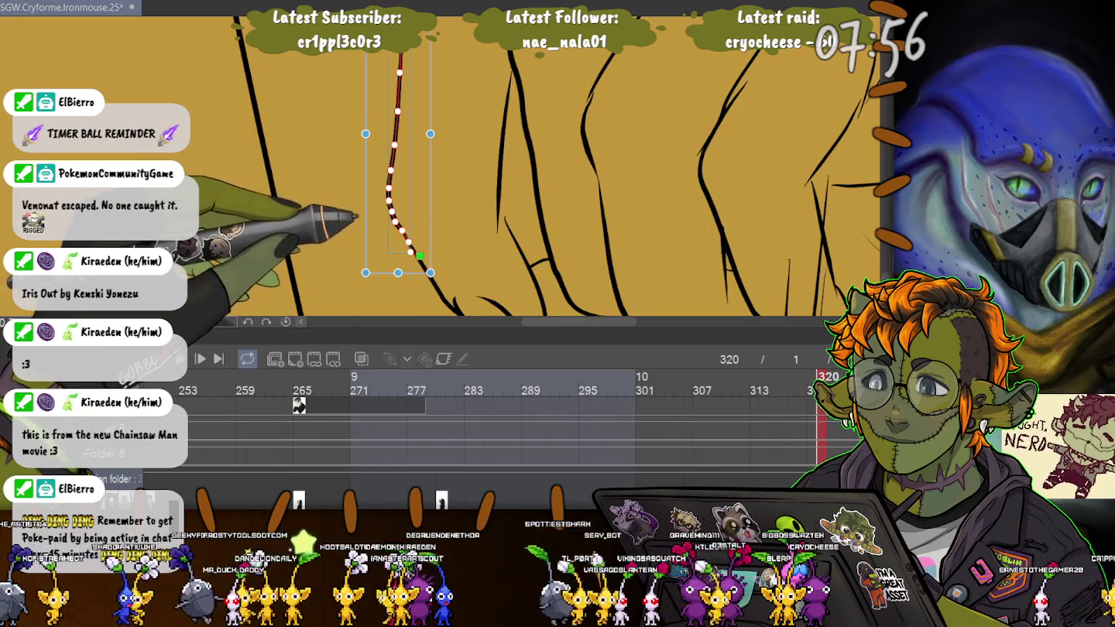
key("ctrl+d")
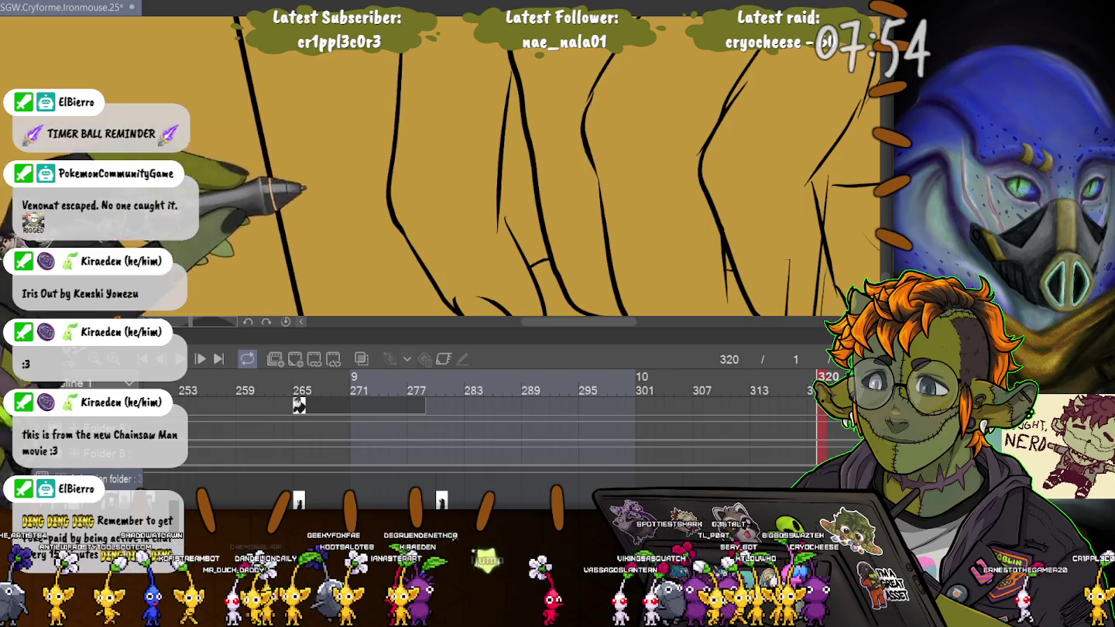
Reshape the knuckle strokes, extending one stroke's end and bowing the short diagonal stroke outward
left_click(519, 247)
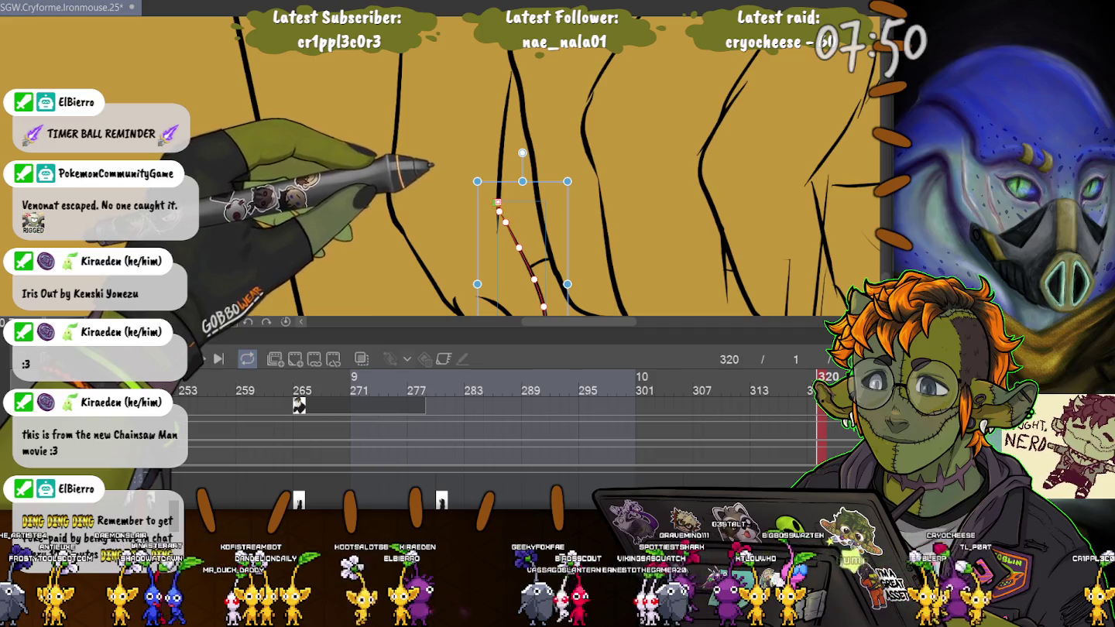
key("ctrl+minus")
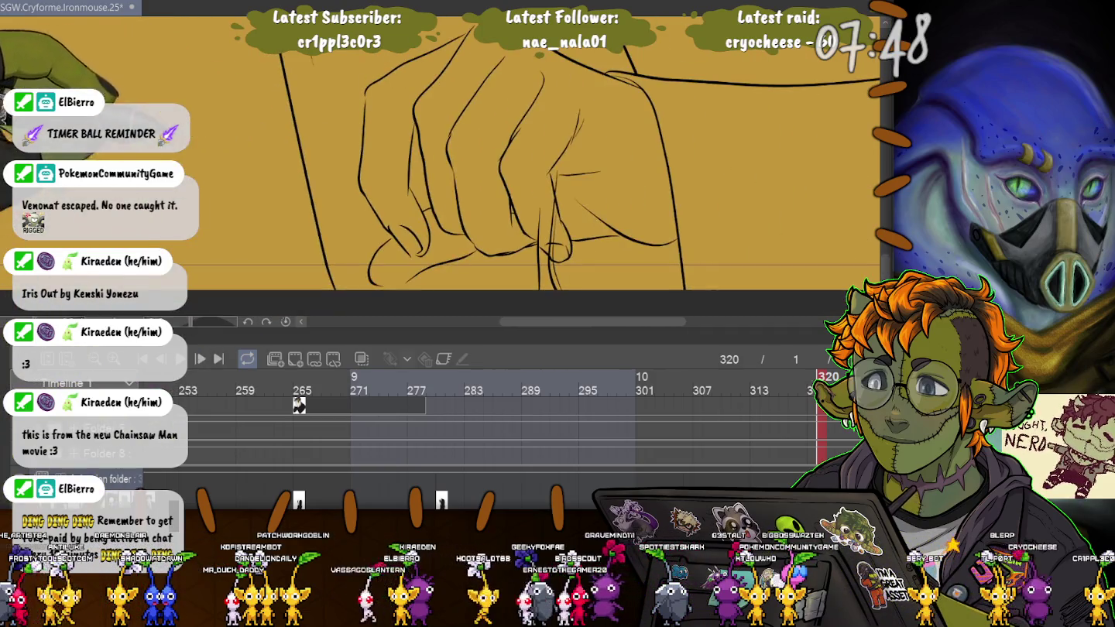
key("ctrl+plus")
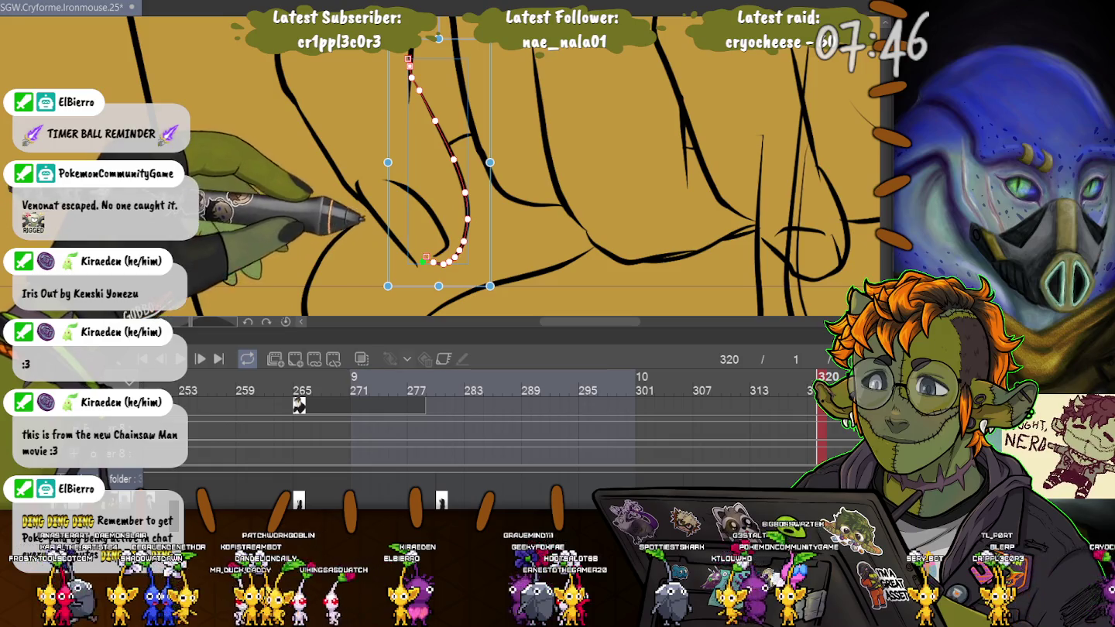
left_click_drag(417, 259, 430, 266)
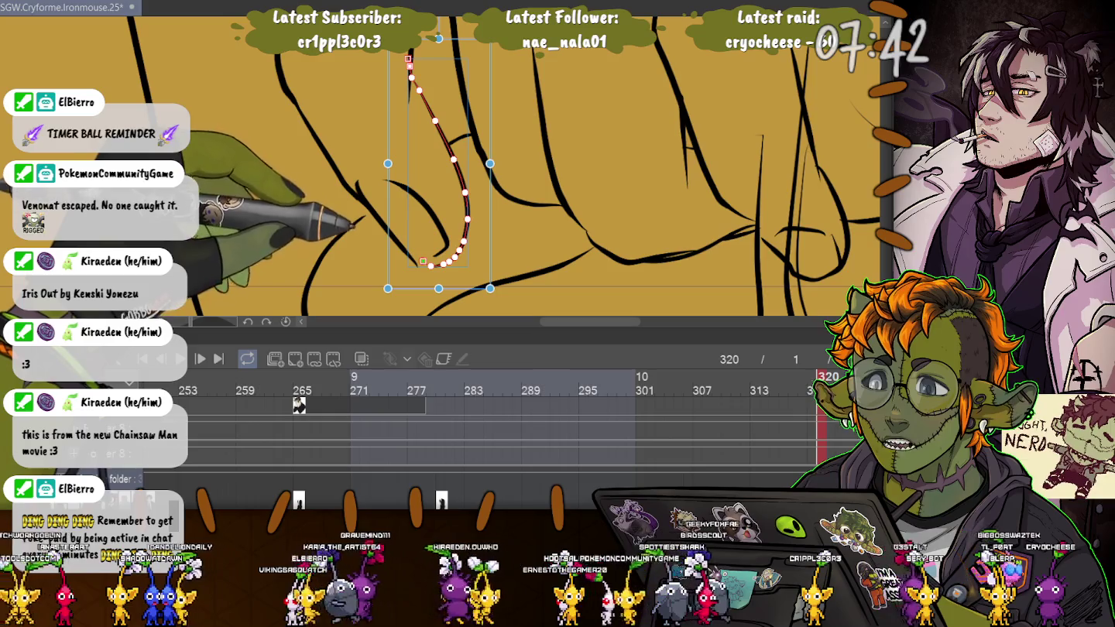
left_click(386, 224)
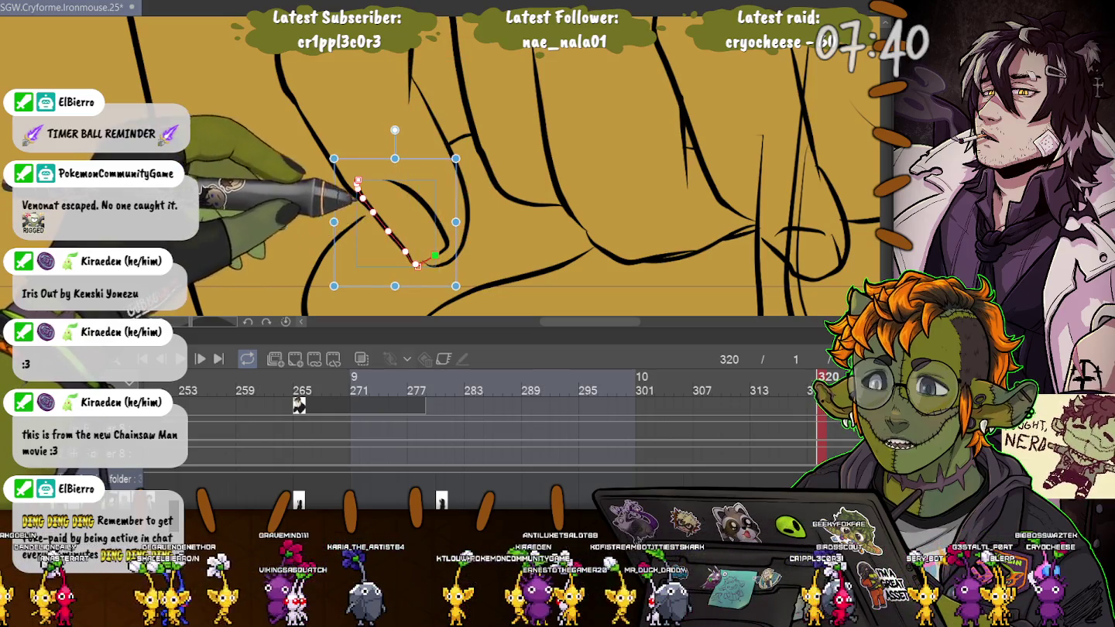
mouse_move(421, 266)
left_mouse_down()
mouse_move(436, 255)
mouse_move(422, 262)
left_mouse_up()
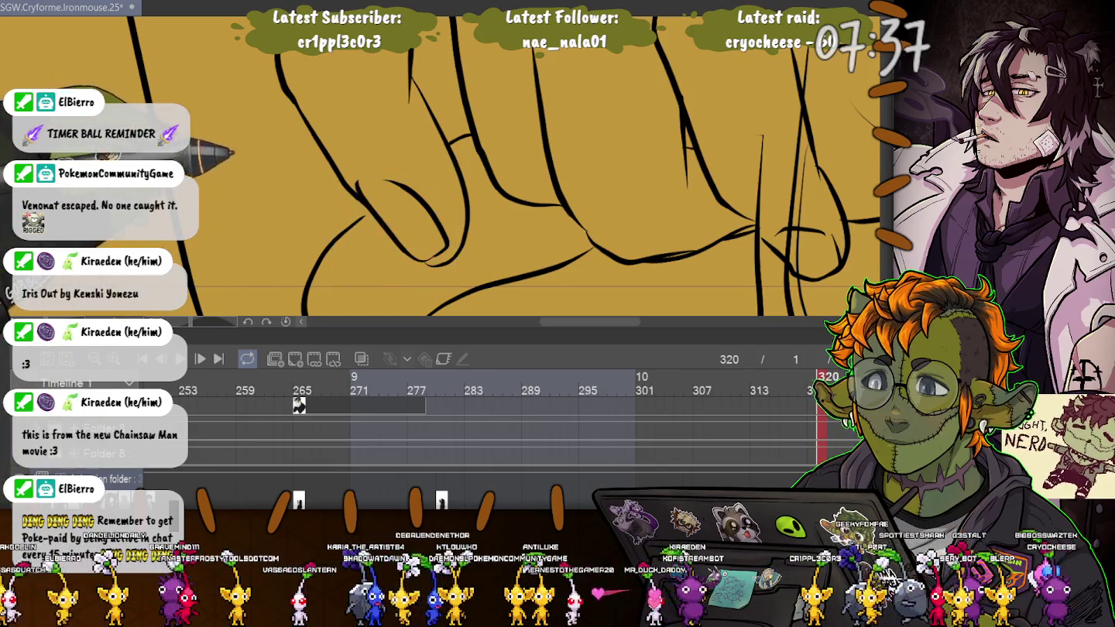
left_click_drag(358, 181, 382, 179)
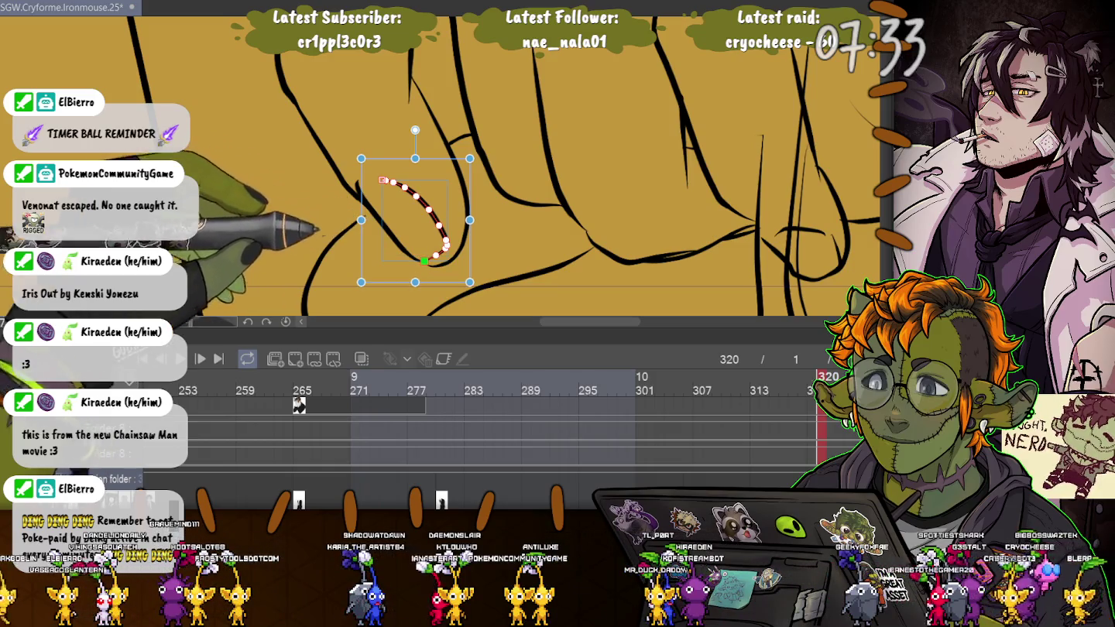
left_click(302, 182)
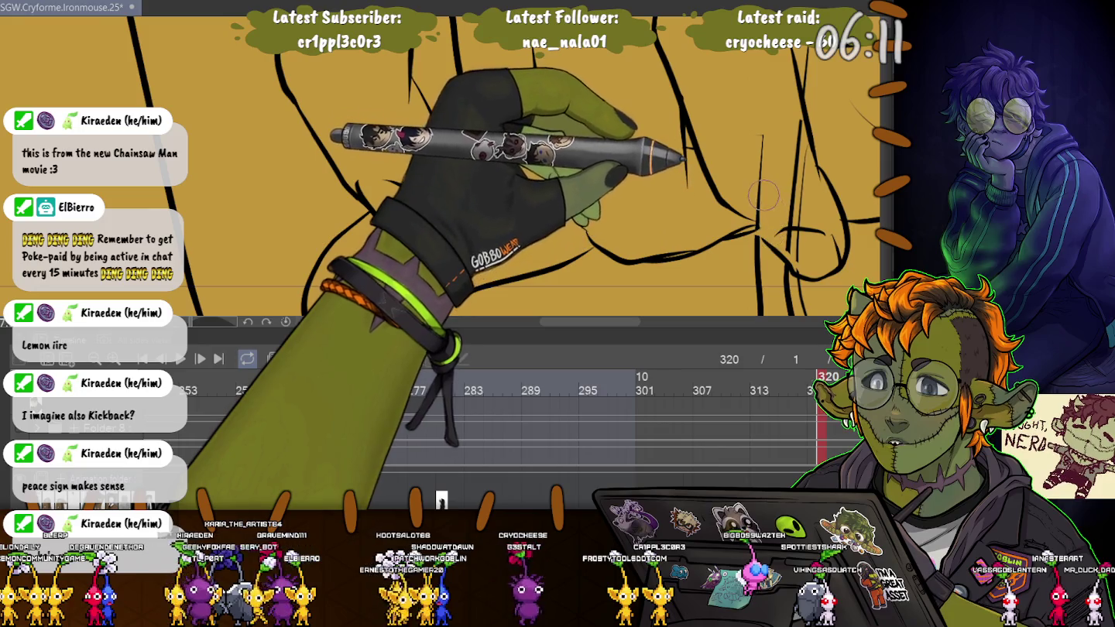
Compare with the previous animation frame and check the short line on the right
key("Left")
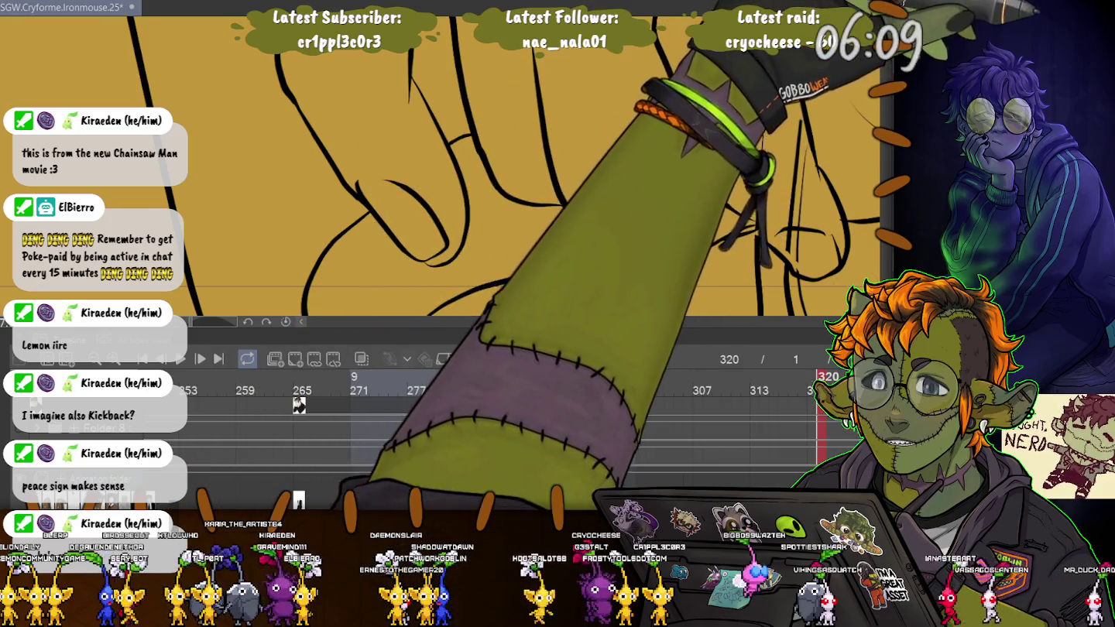
key("Right")
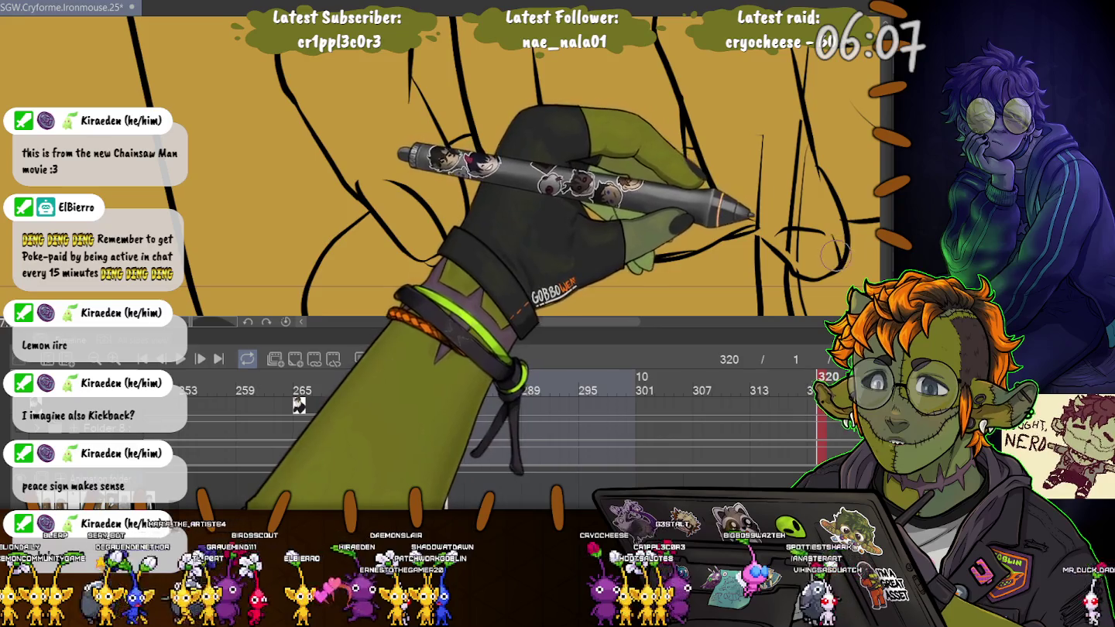
left_click(851, 220)
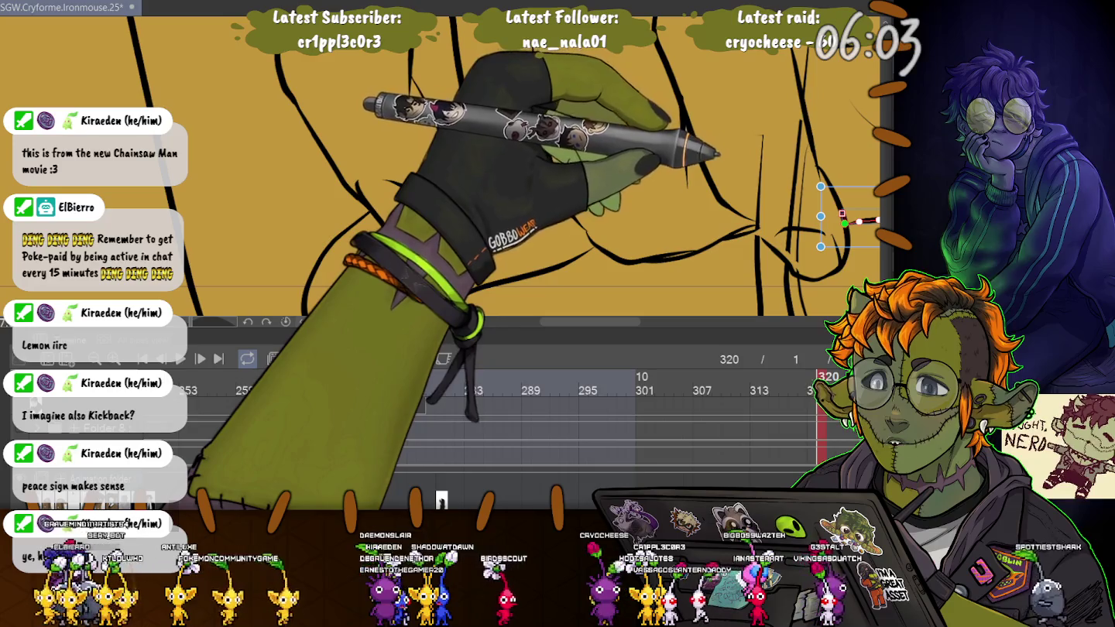
key("Return")
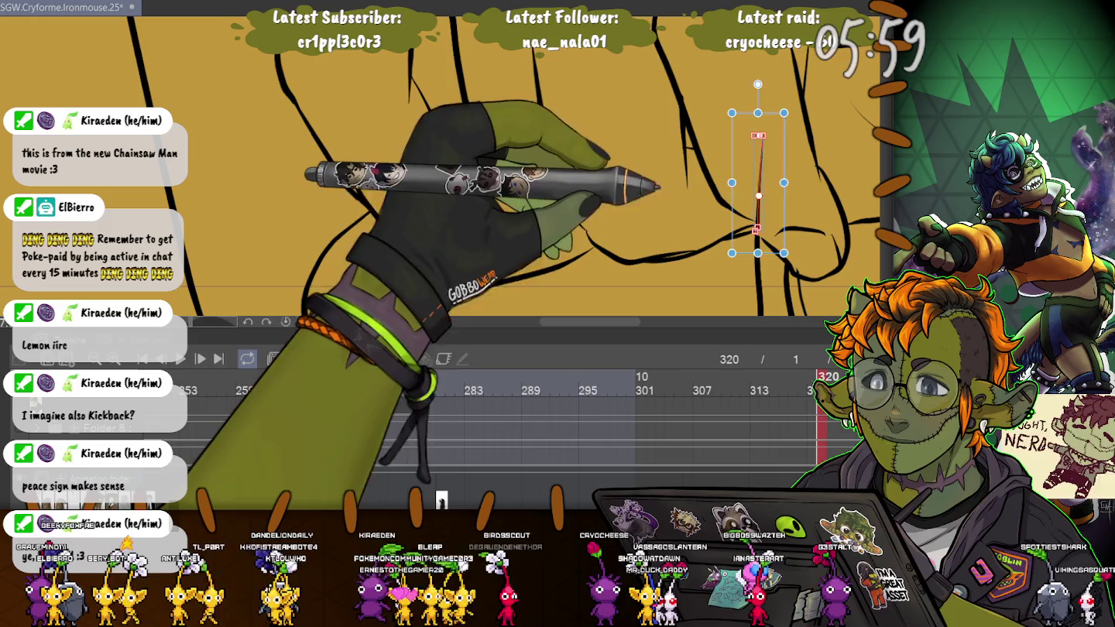
key("Return")
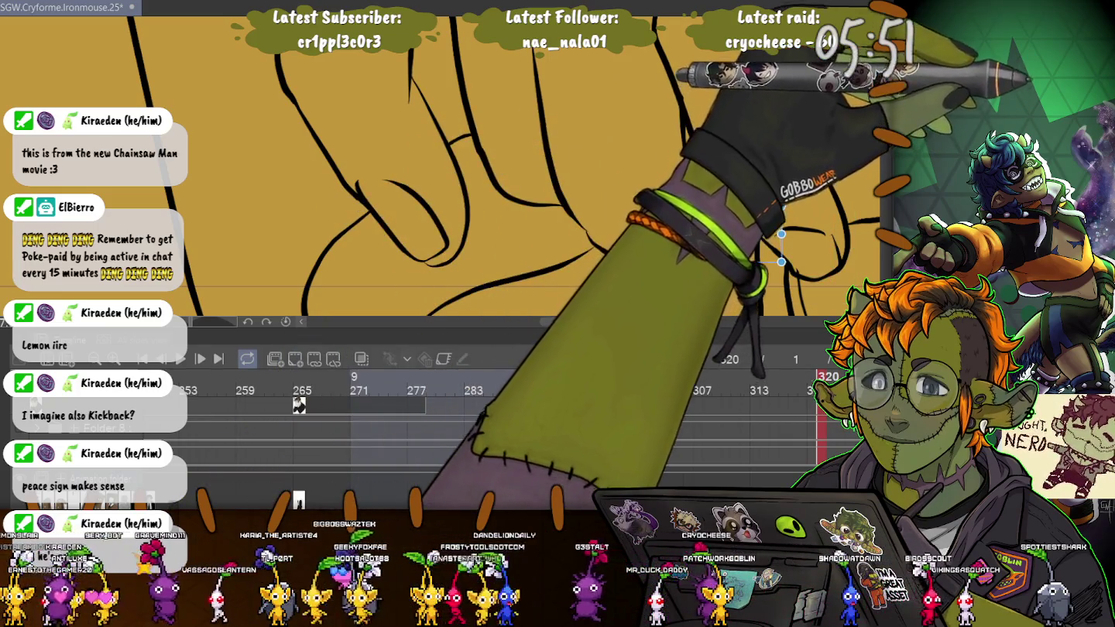
Ink new strokes at the top right and a curved line along the knuckle edge
left_click_drag(793, 59, 821, 180)
left_click_drag(720, 241, 761, 230)
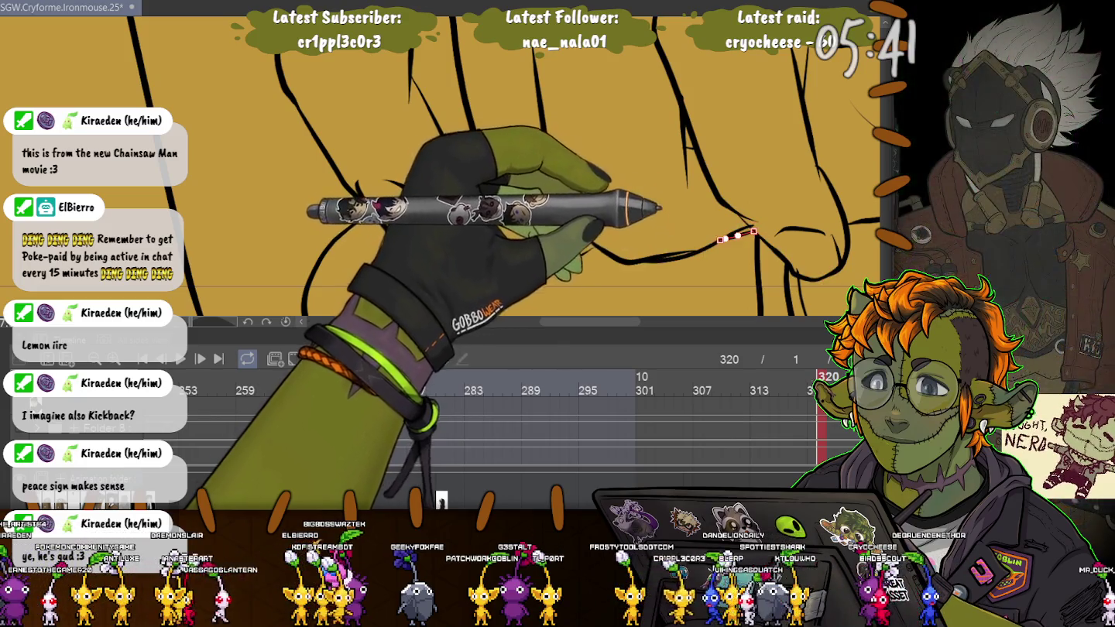
left_click_drag(753, 227, 623, 260)
key("ctrl+d")
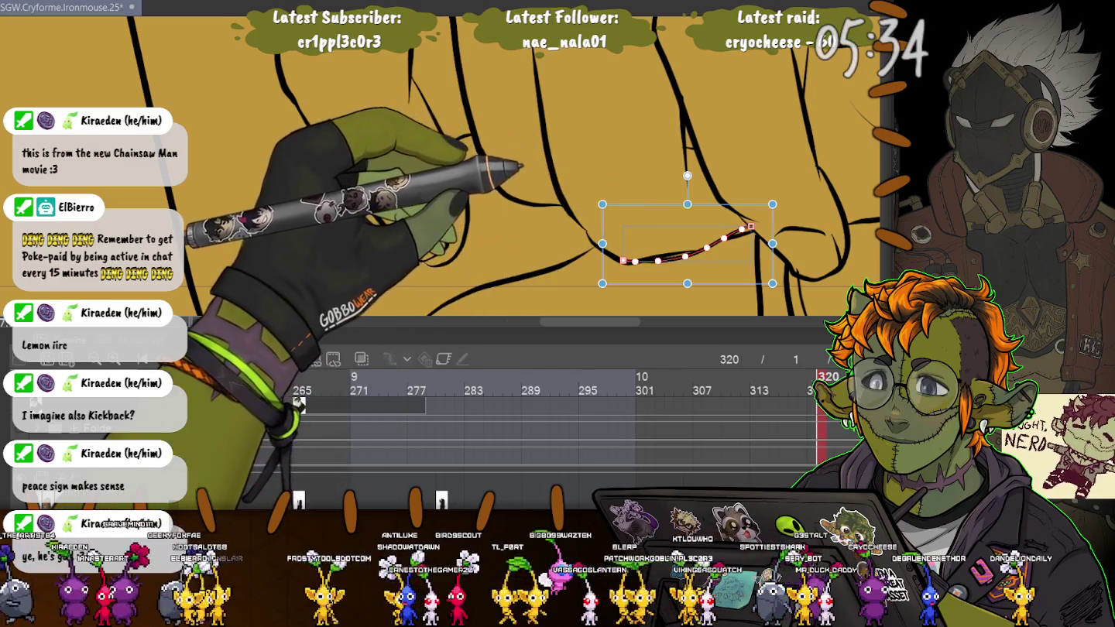
key("Delete")
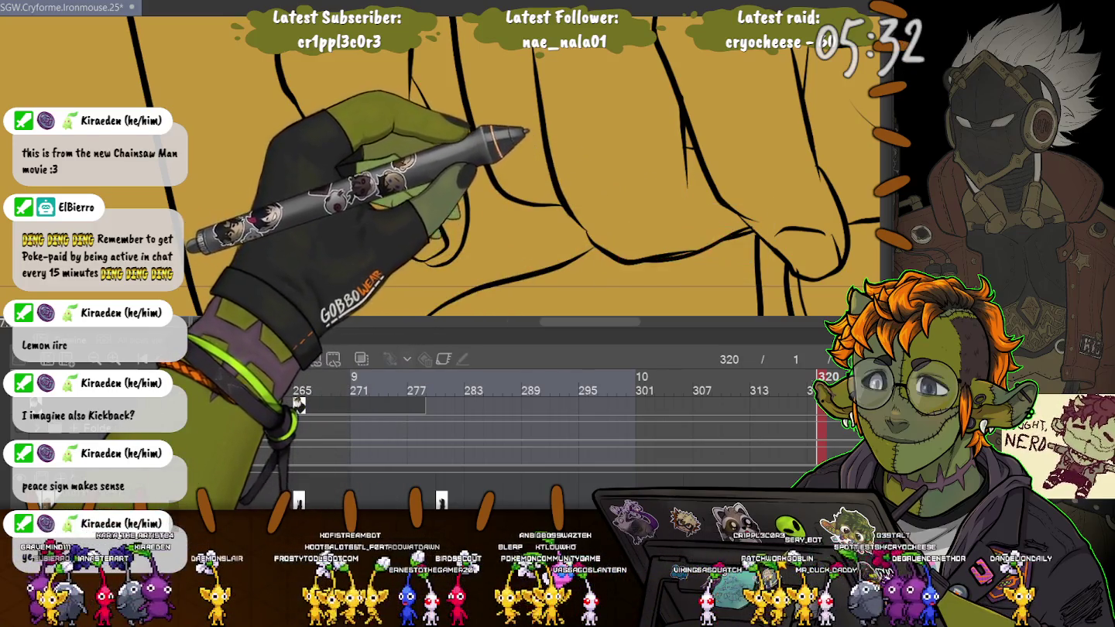
left_click_drag(623, 258, 750, 226)
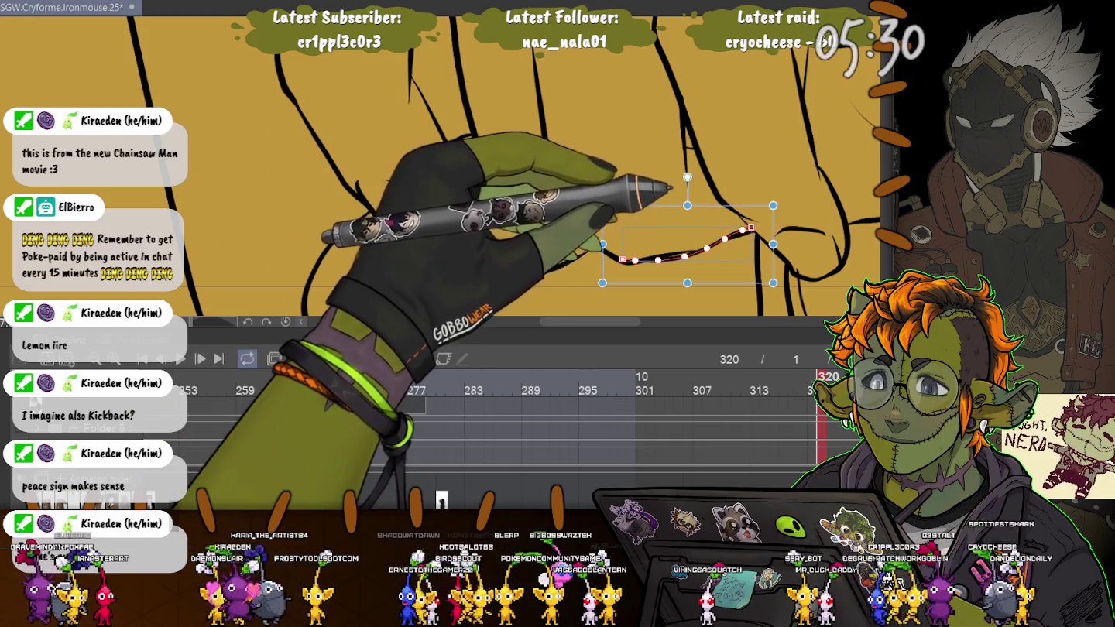
Rotate and enlarge the short vertical stroke into a diagonal curve, then check the vertical stroke
scroll(751, 226, "up", 1)
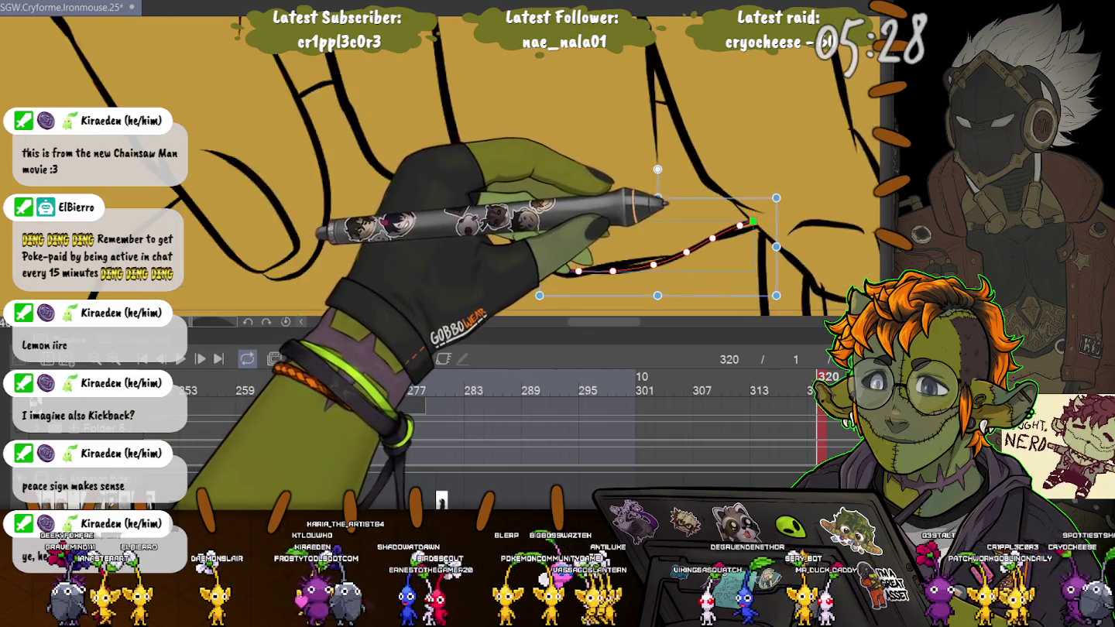
scroll(750, 226, "up", 1)
left_click(767, 271)
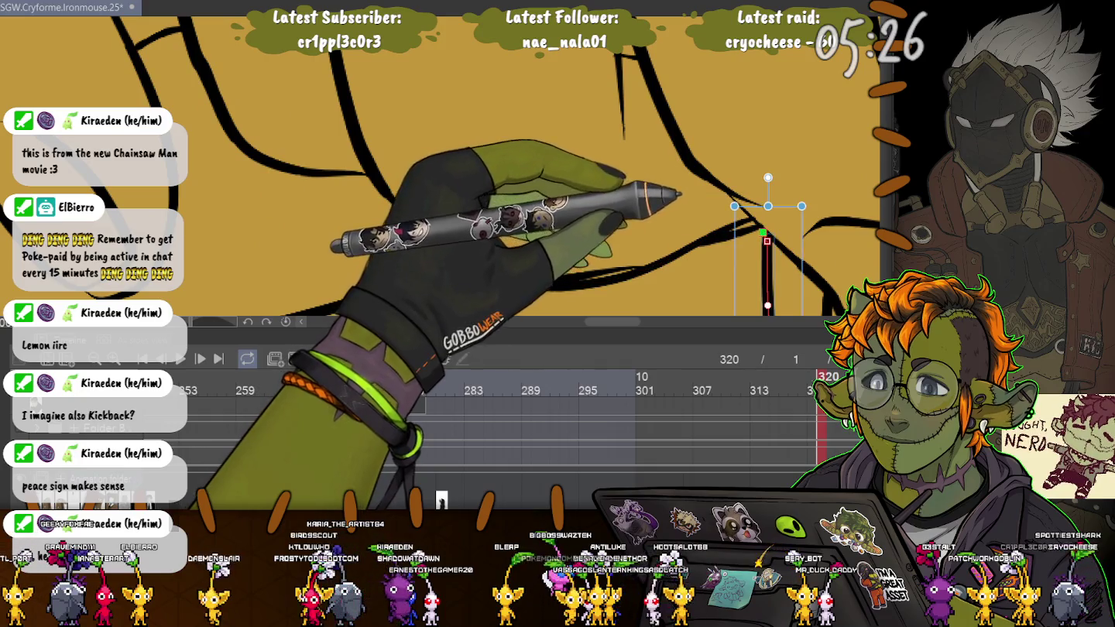
scroll(686, 194, "up", 1)
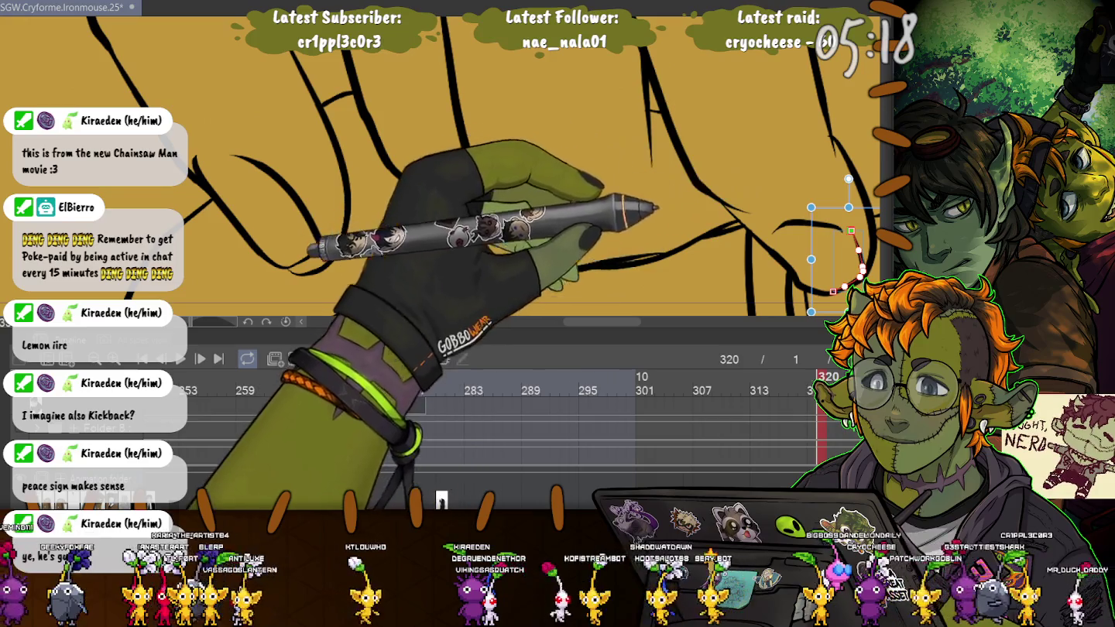
left_click_drag(848, 179, 807, 169)
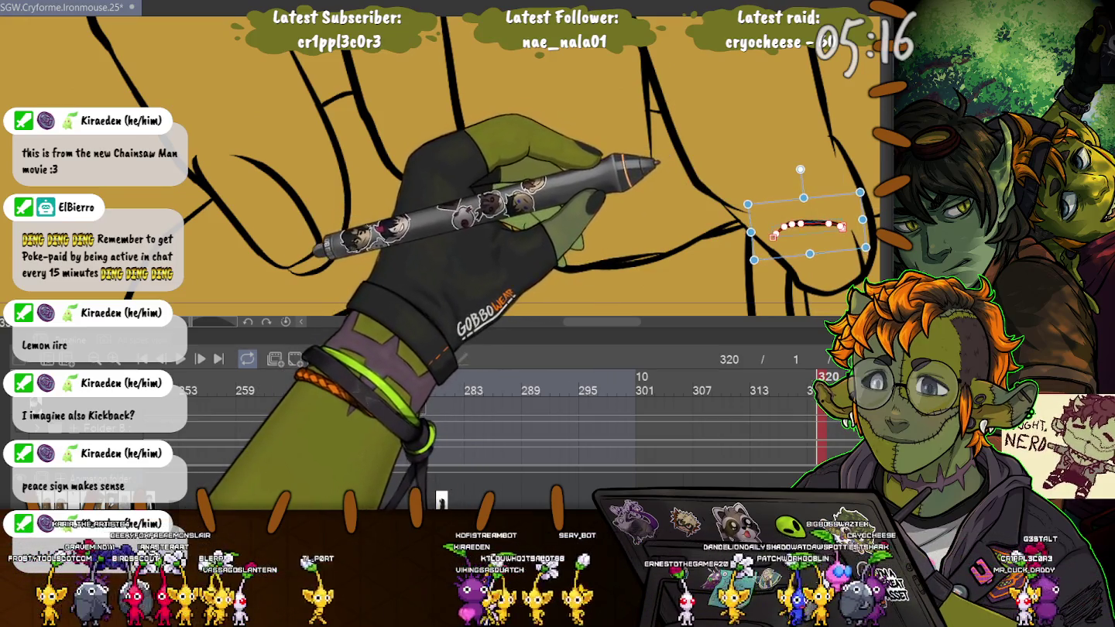
left_click_drag(862, 254, 851, 290)
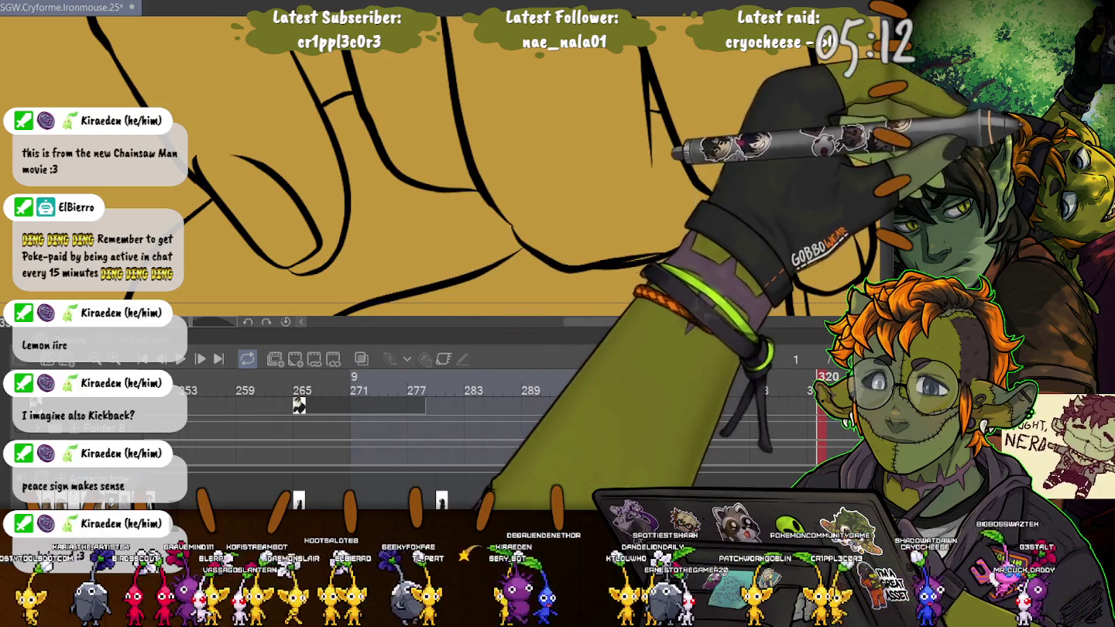
key("Return")
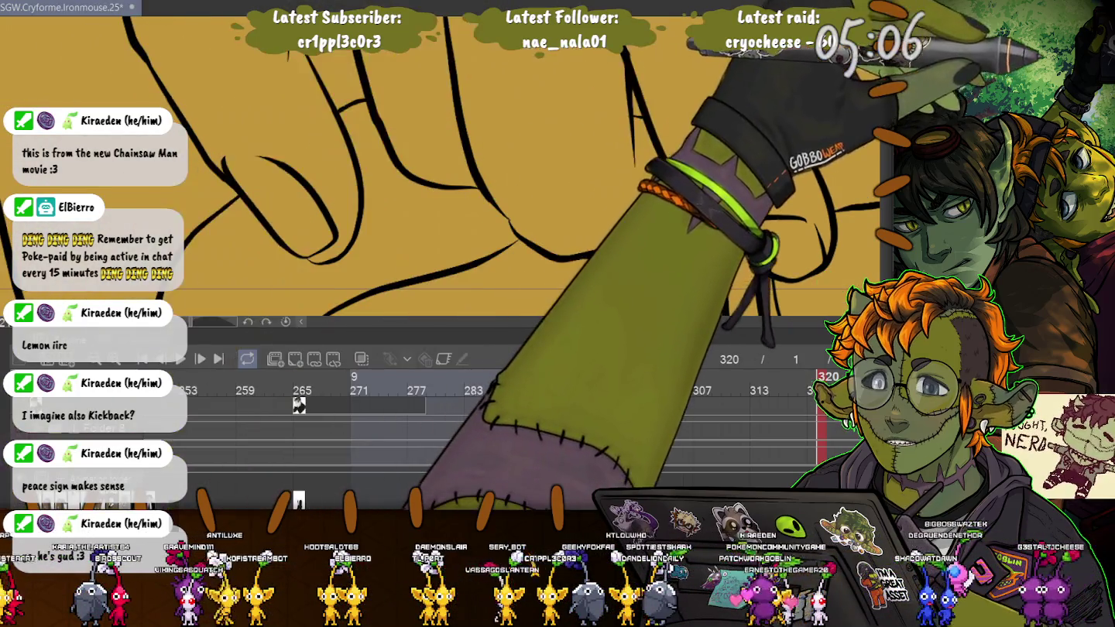
left_click(630, 109)
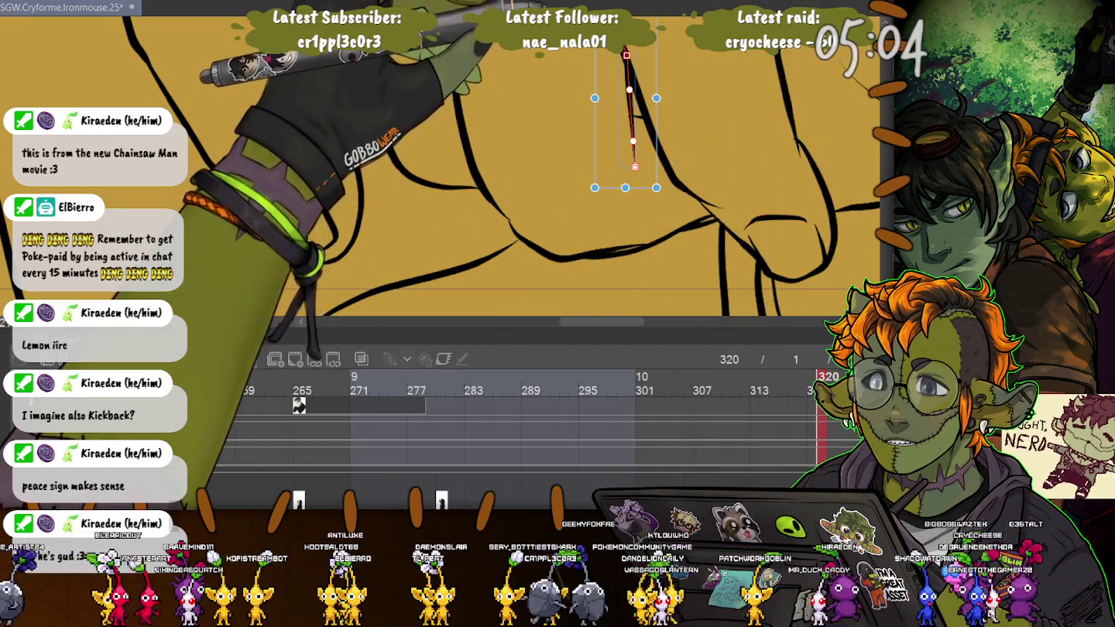
key("ctrl+d")
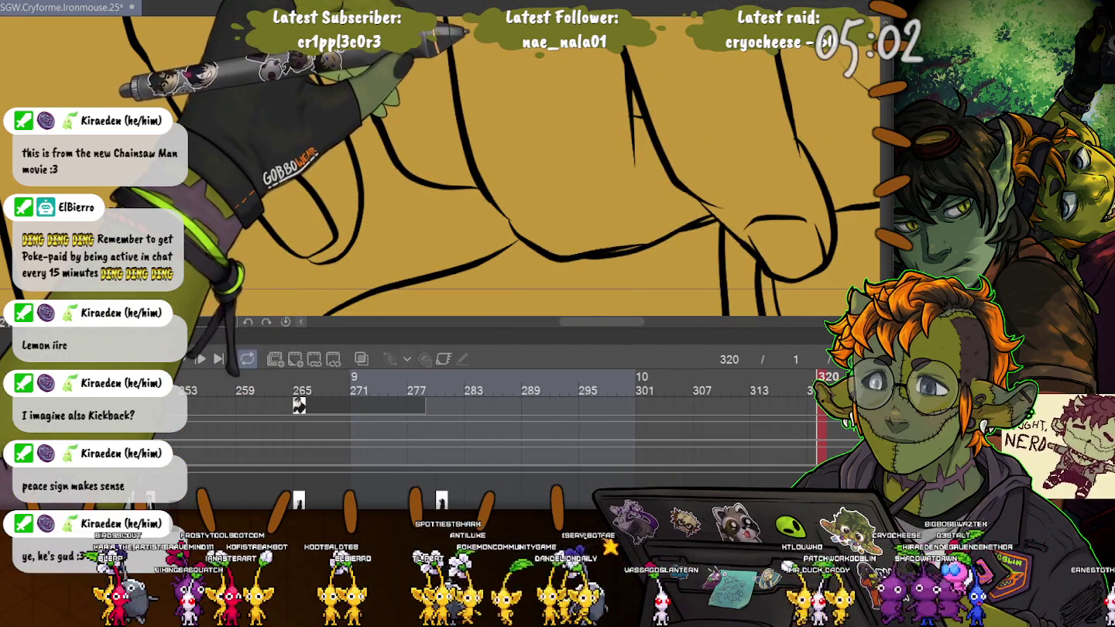
Inspect the small curved stroke and the long diagonal stroke across the top of the fist
scroll(449, 155, "down", 3)
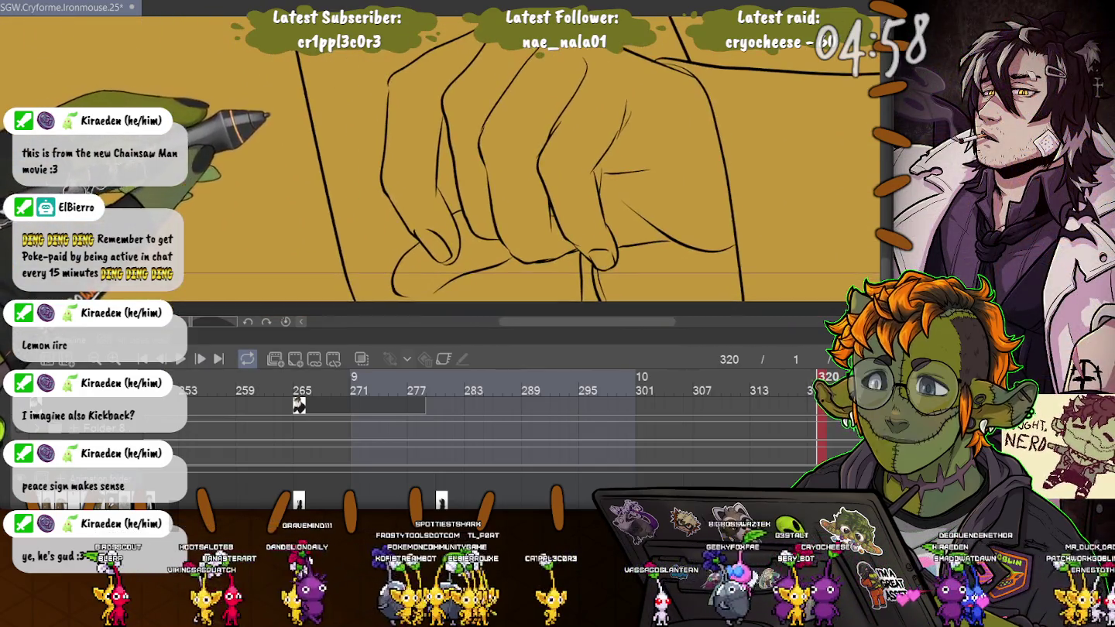
scroll(503, 155, "down", 2)
scroll(503, 155, "down", 2)
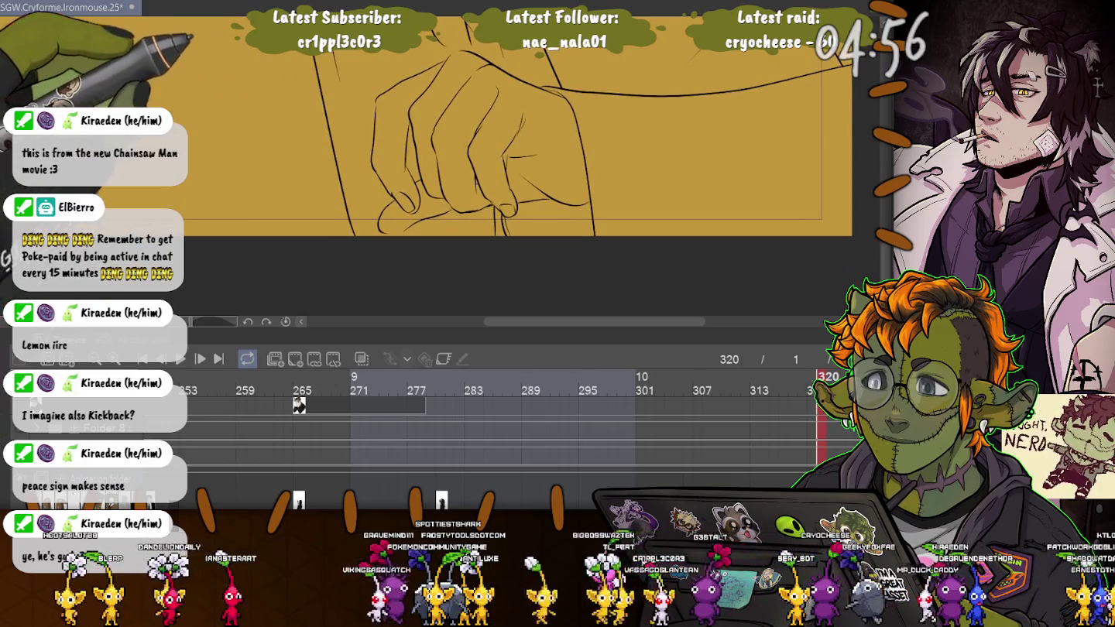
scroll(450, 139, "down", 2)
scroll(371, 115, "up", 5)
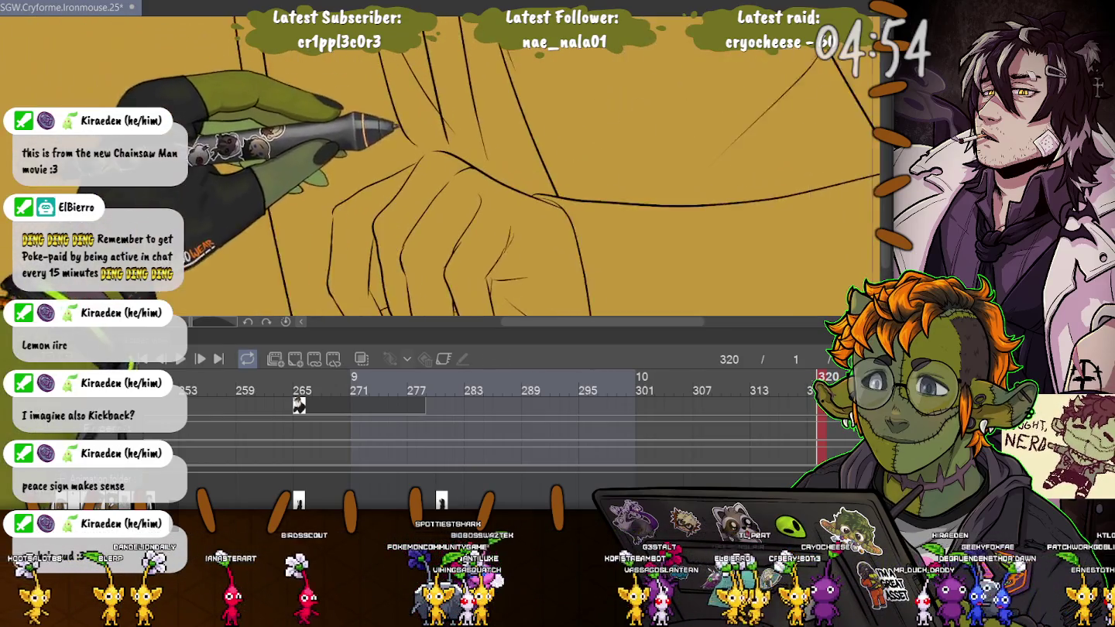
left_click(380, 121)
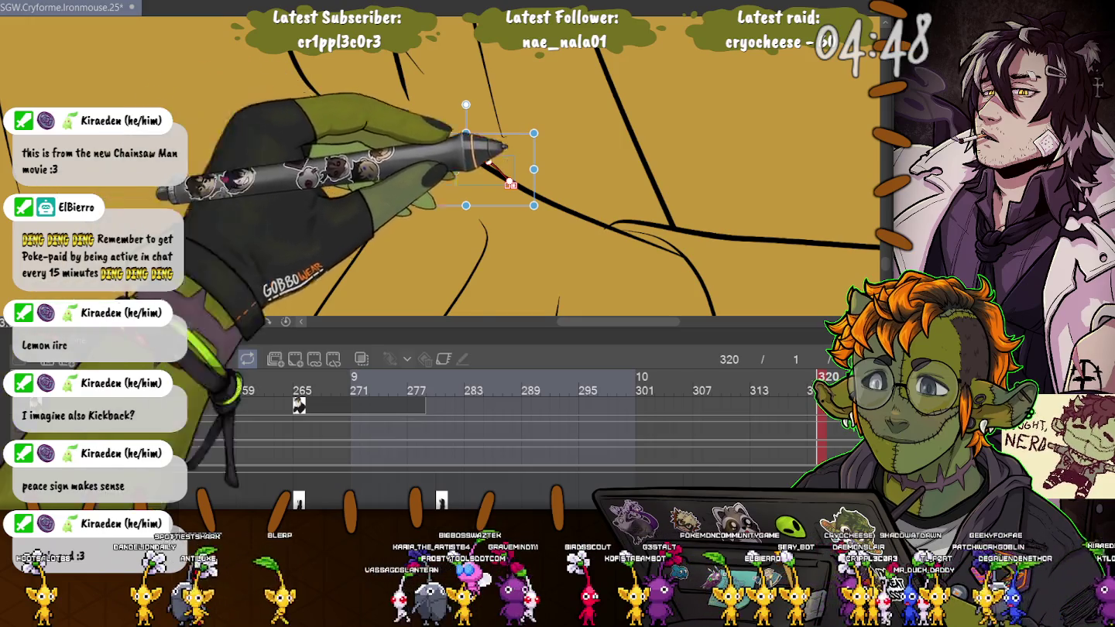
left_click(533, 195)
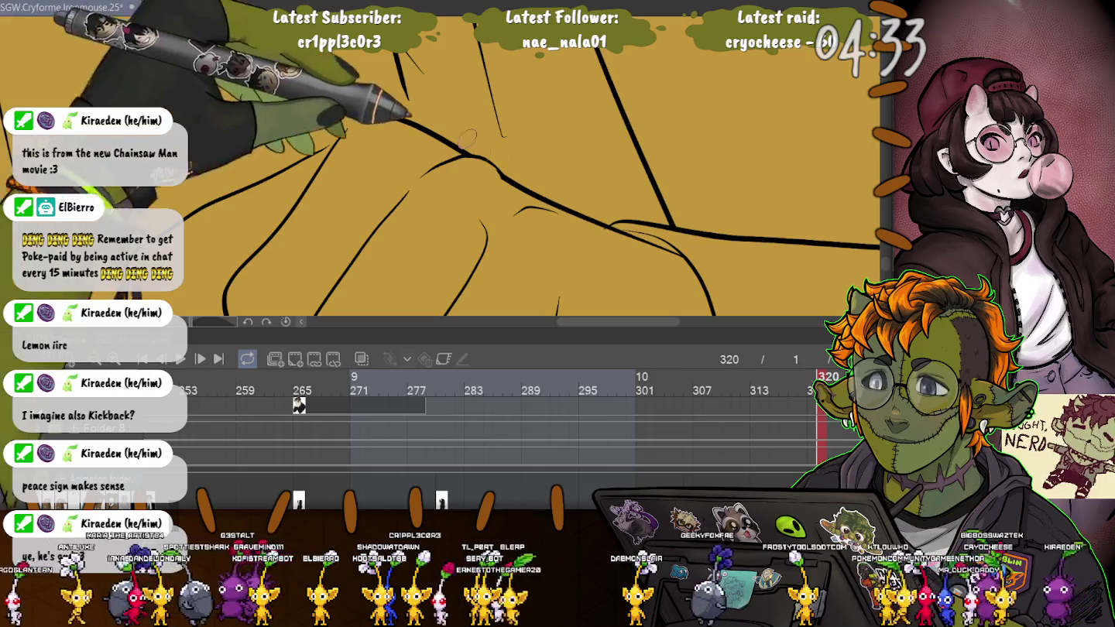
Ink a curve over the fist, nudge its control point, and add a second curve across it
scroll(504, 179, "down", 5)
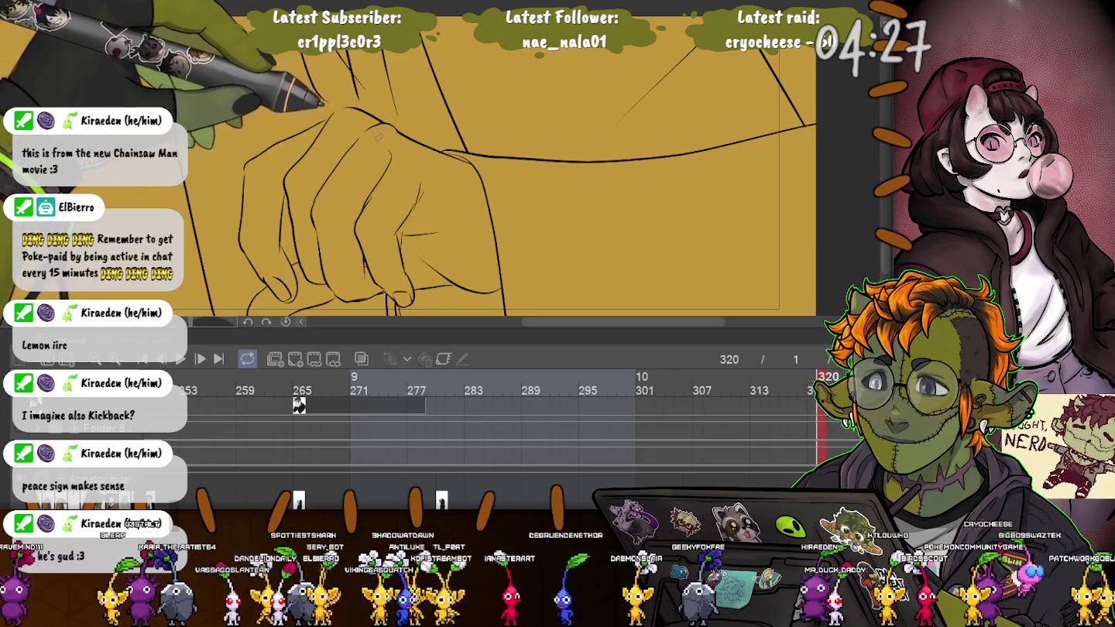
scroll(380, 136, "up", 5)
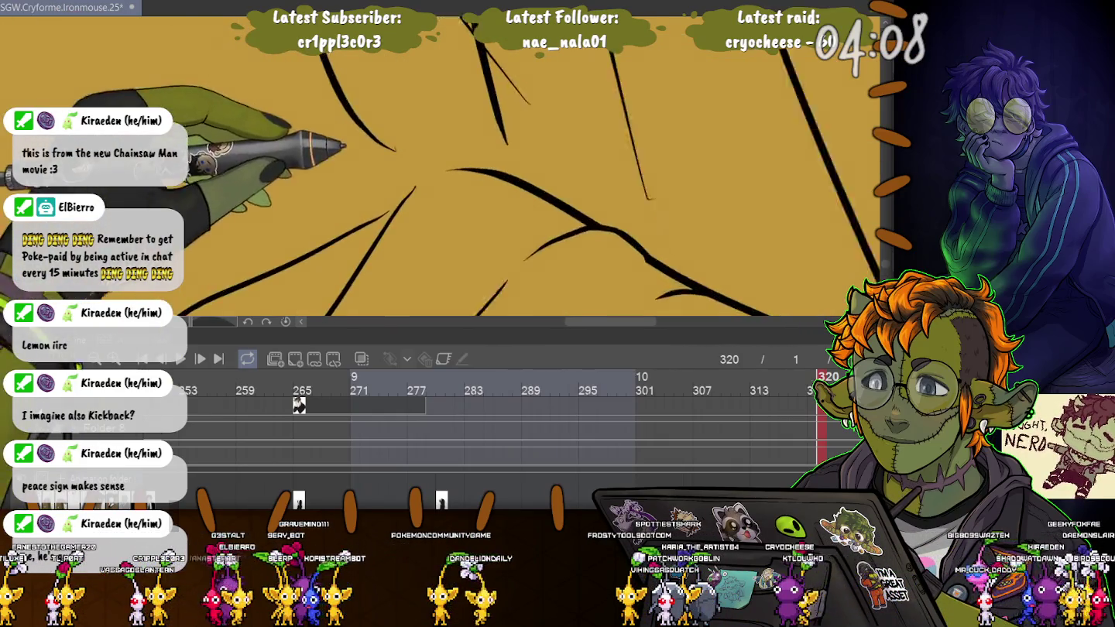
left_click_drag(333, 313, 418, 190)
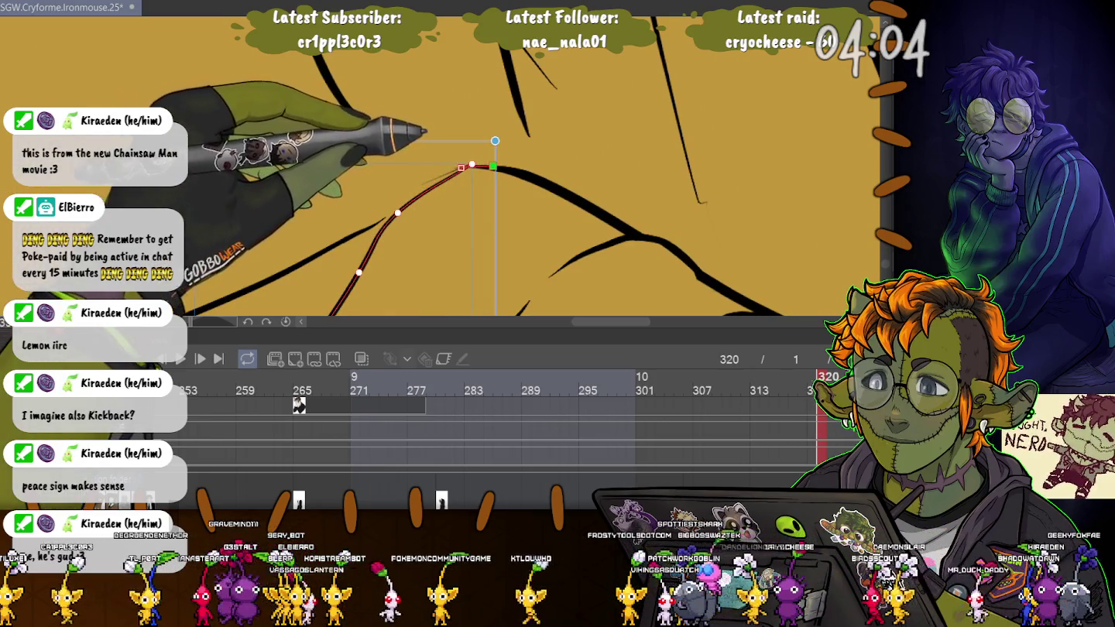
left_click_drag(384, 202, 393, 199)
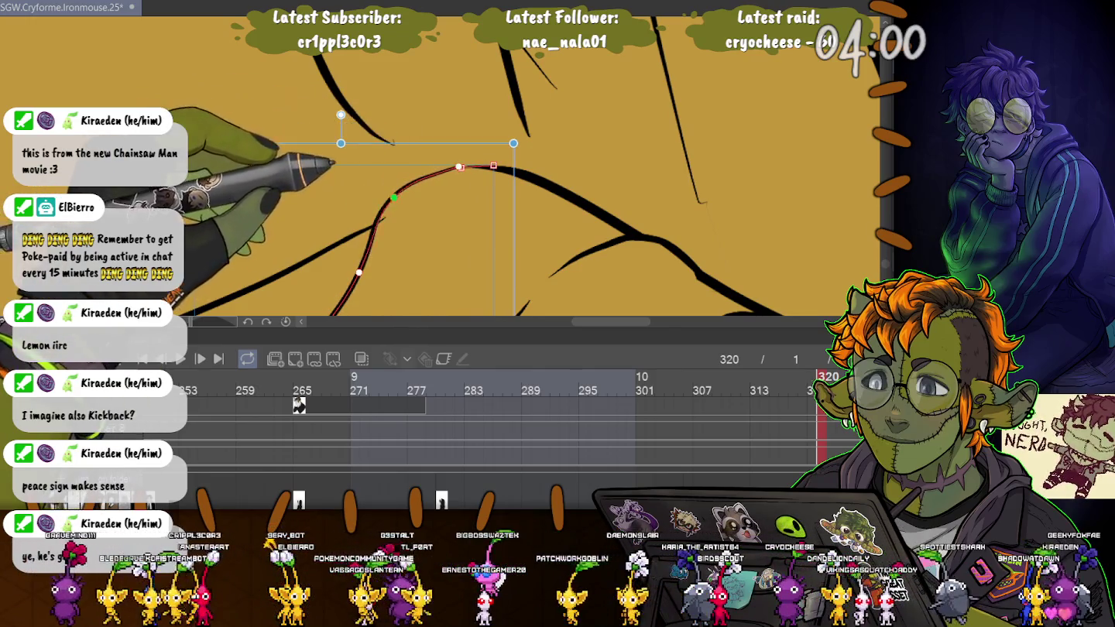
left_click_drag(217, 303, 407, 191)
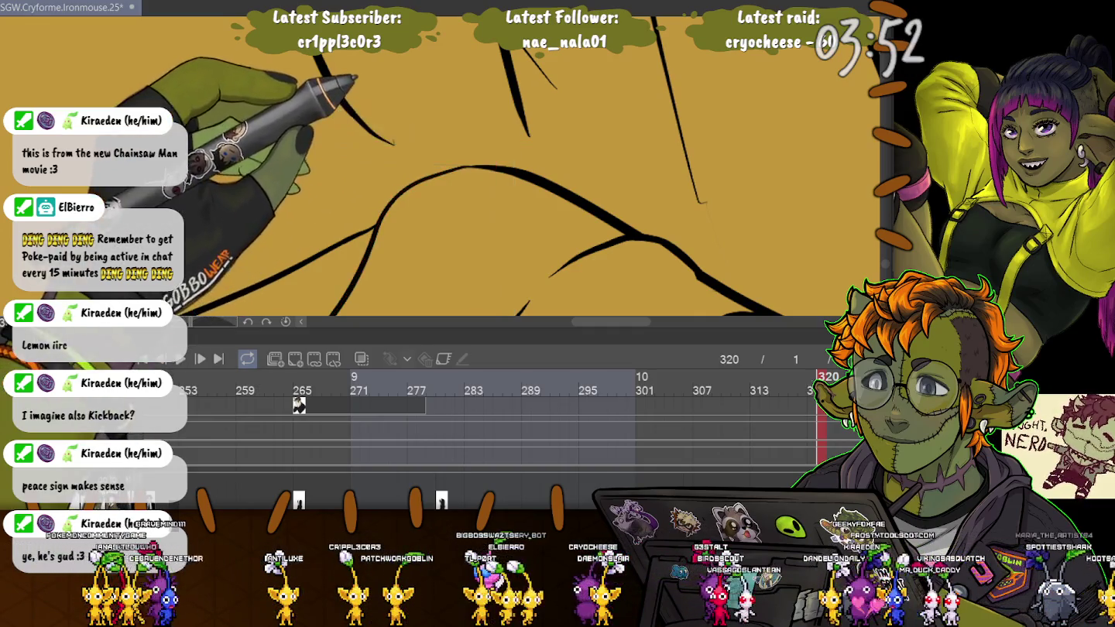
Ink a long stroke along the sketch and pan the canvas to bring the hand up
scroll(341, 116, "down", 3)
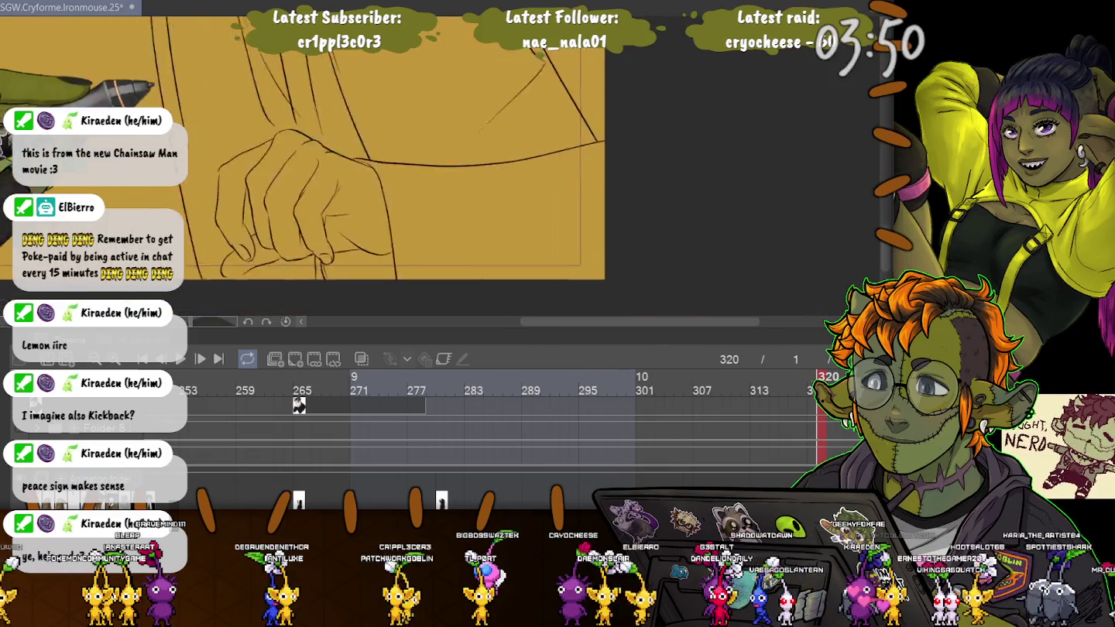
scroll(488, 163, "up", 3)
left_click_drag(387, 228, 589, 99)
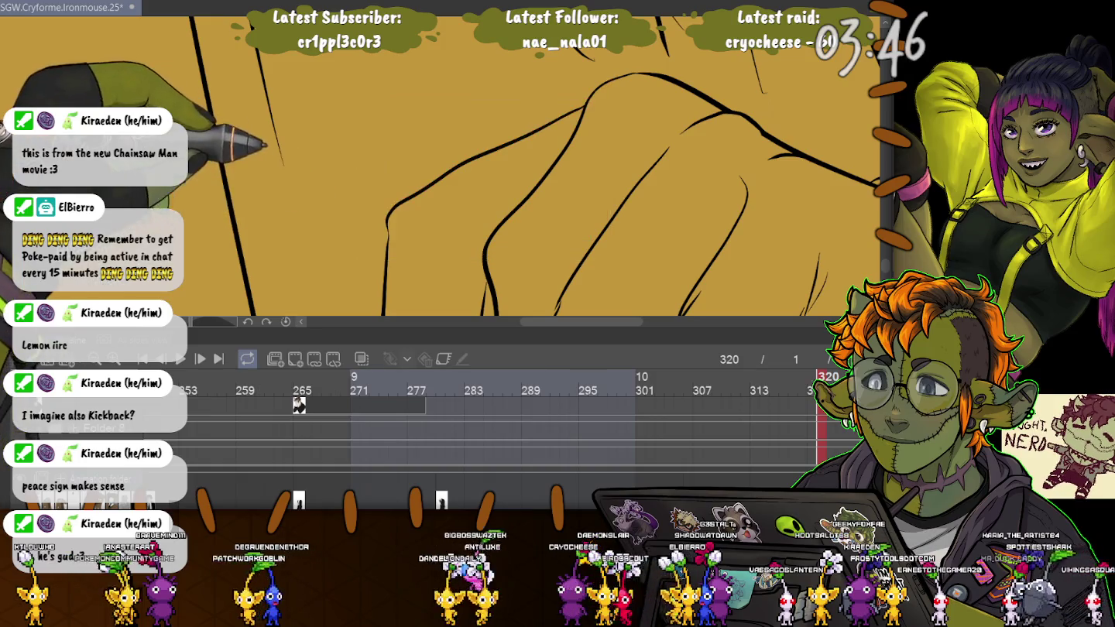
scroll(450, 167, "down", 3)
left_click_drag(325, 170, 434, 70)
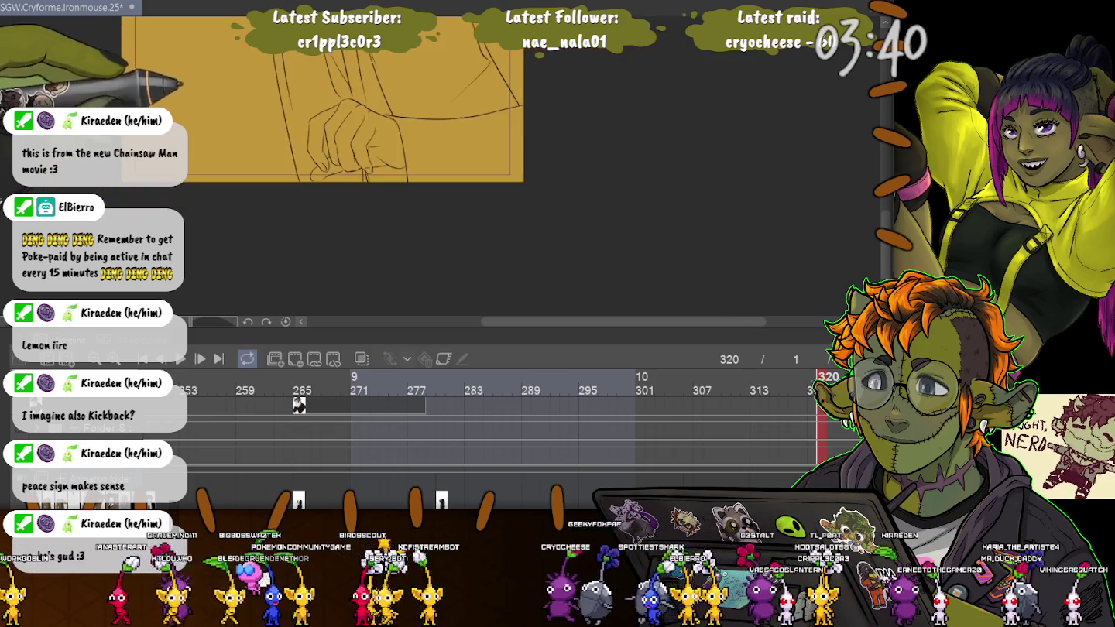
scroll(434, 165, "up", 5)
scroll(450, 166, "up", 2)
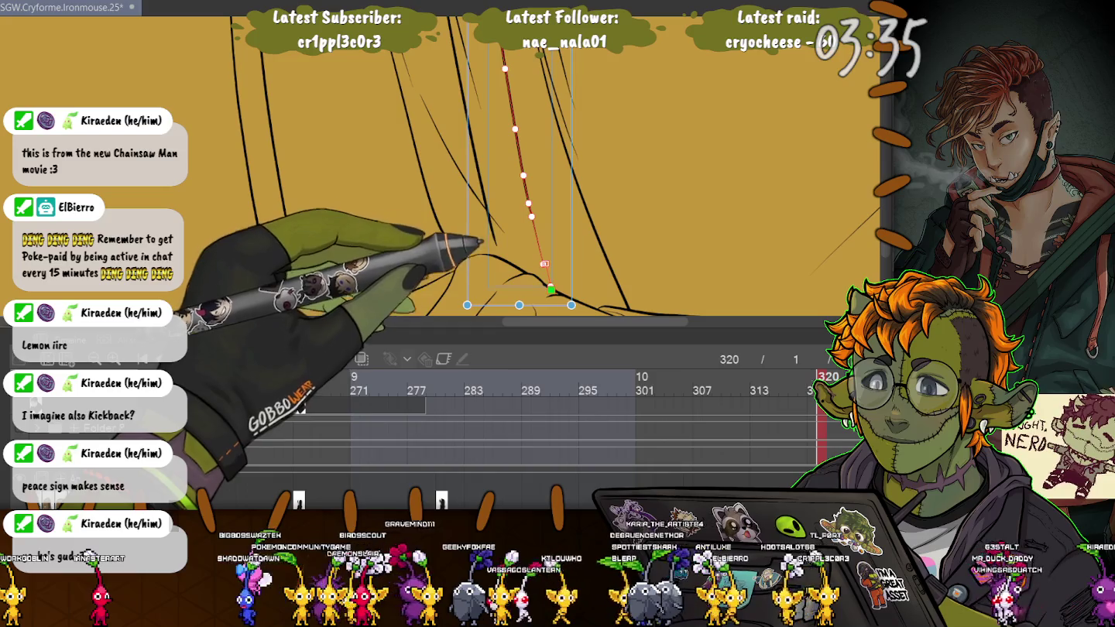
Undo the last two changes to the long line and stretch a vertical fold curve slightly
key("ctrl+z")
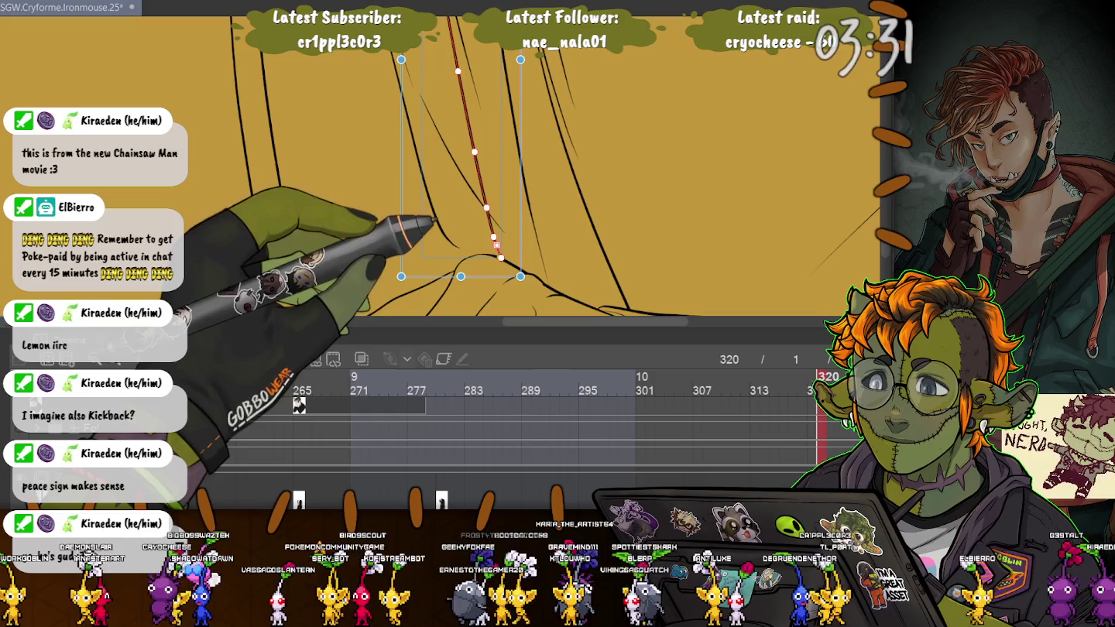
key("ctrl+z")
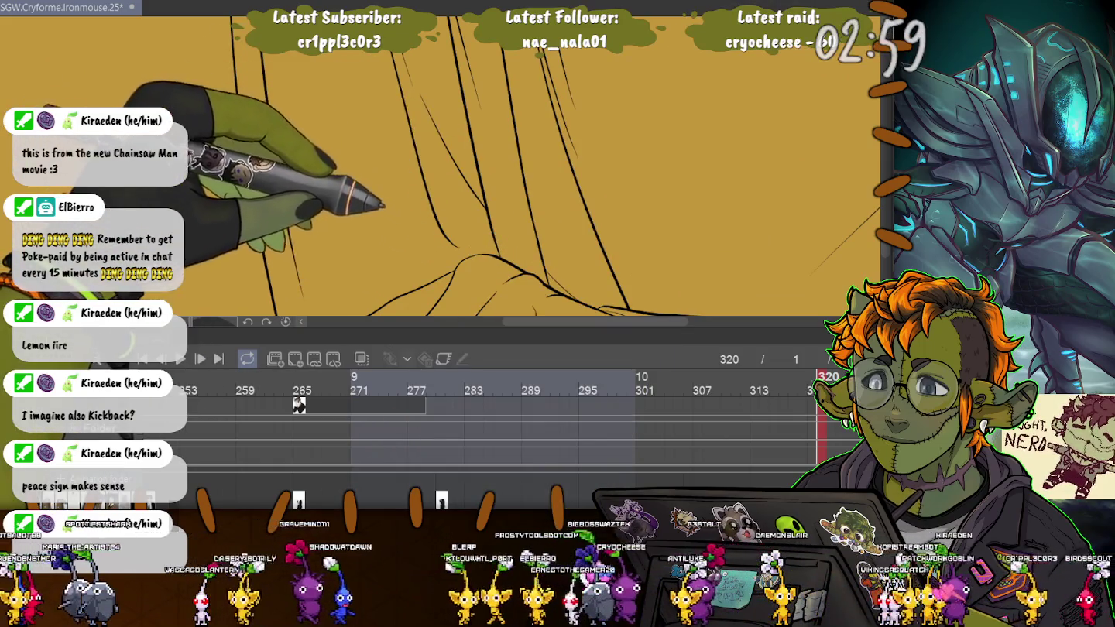
left_click(453, 244)
left_click_drag(475, 256, 473, 254)
key("p")
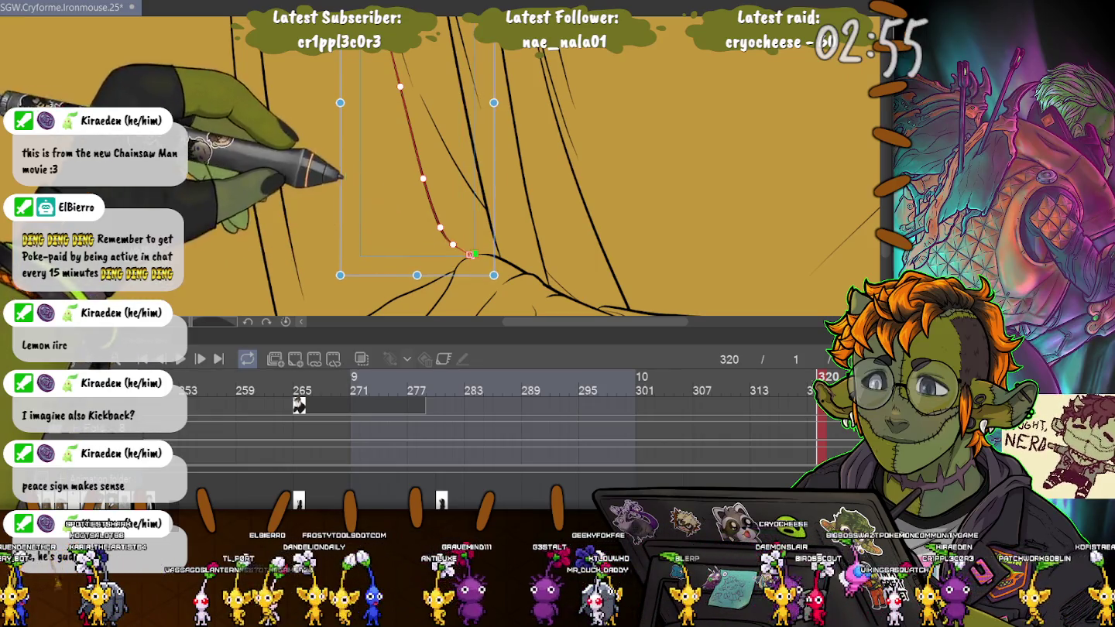
Move the fold curve's top end up and right, and extend the next line's lower end down
scroll(471, 233, "up", 3)
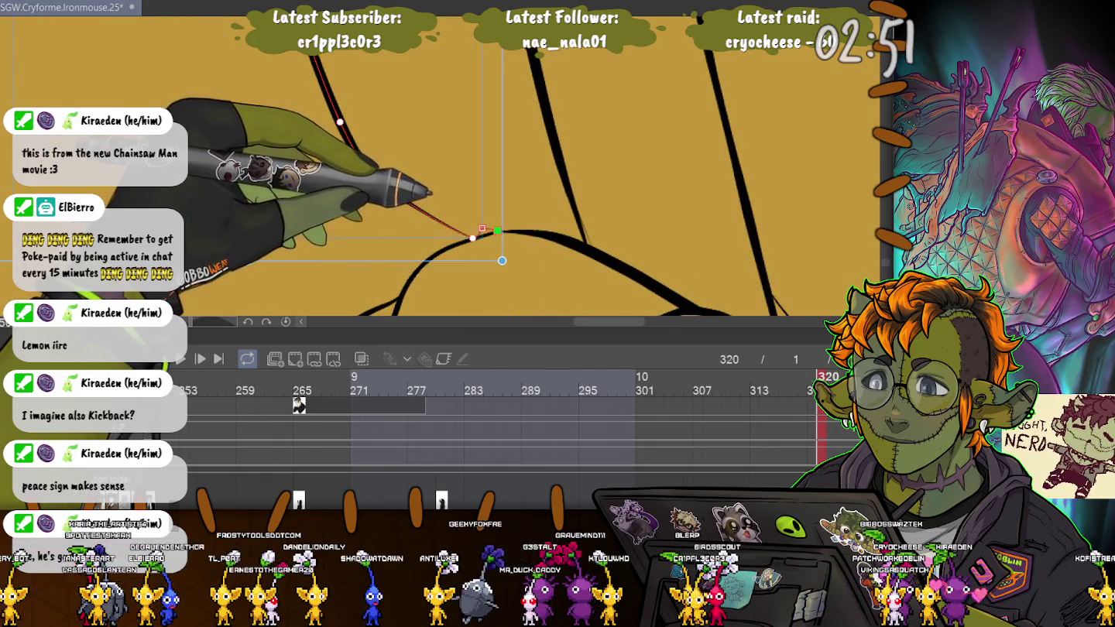
scroll(472, 194, "down", 1)
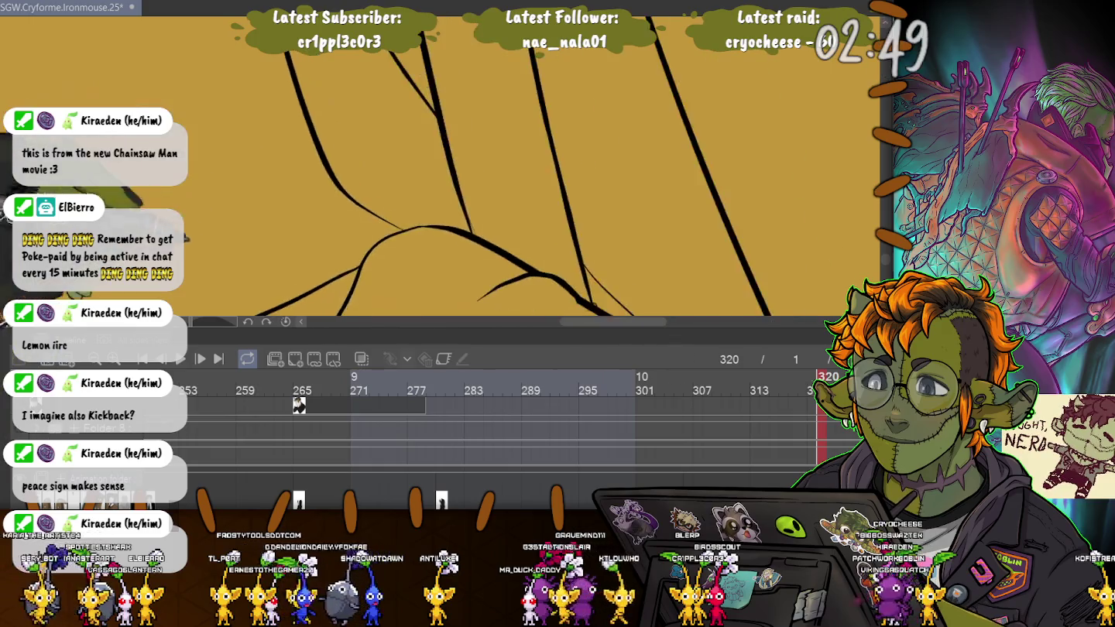
scroll(472, 194, "down", 1)
scroll(473, 194, "down", 2)
scroll(471, 193, "down", 1)
scroll(434, 194, "up", 3)
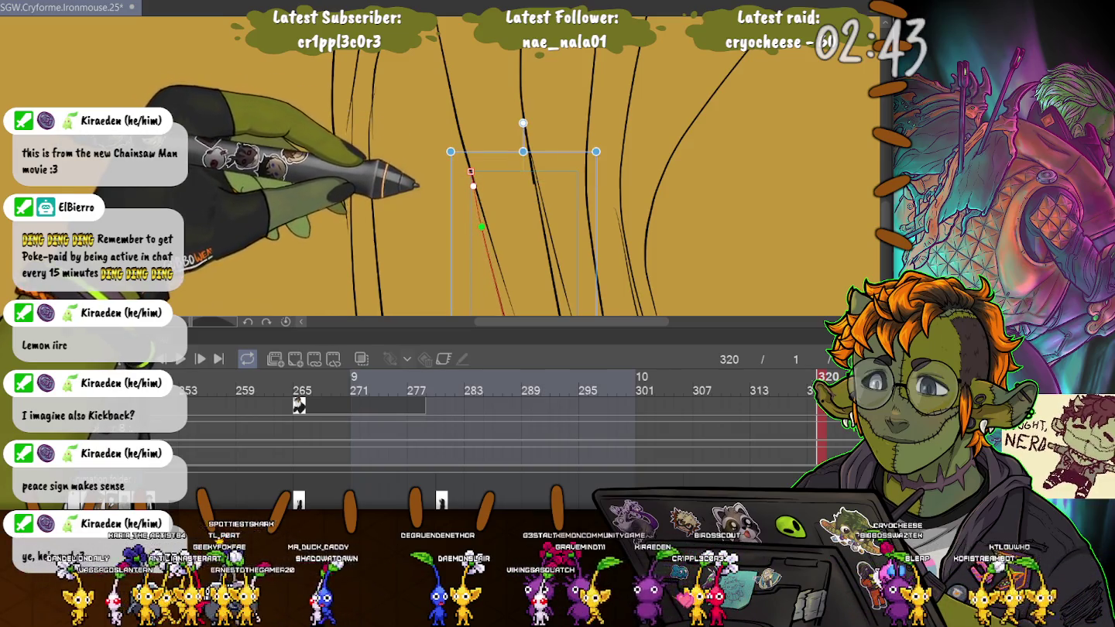
left_click_drag(469, 170, 526, 122)
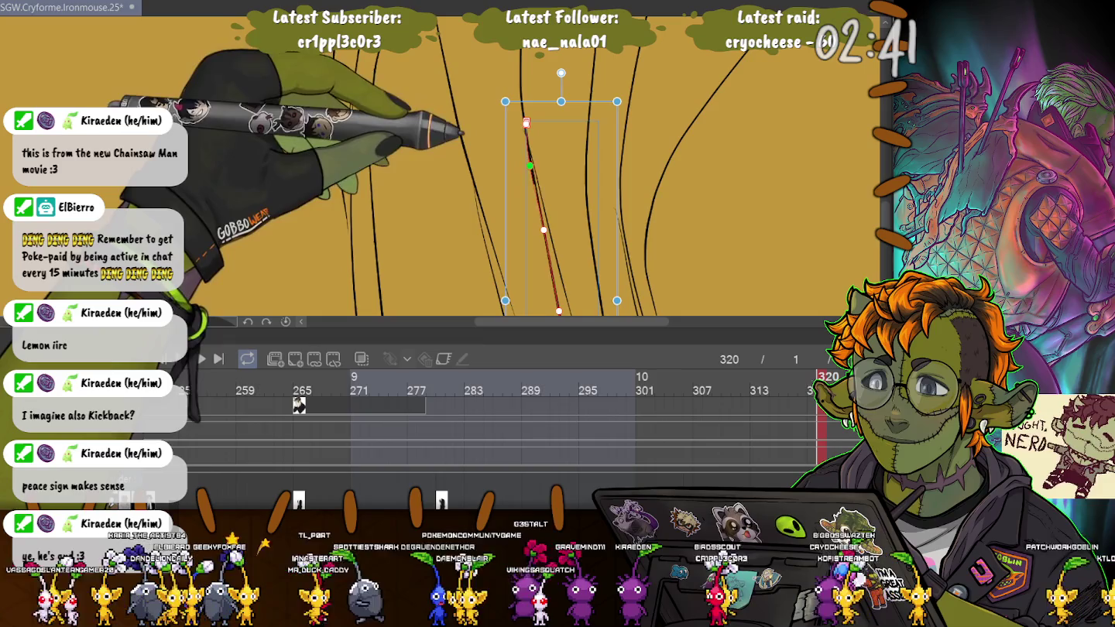
key("Return")
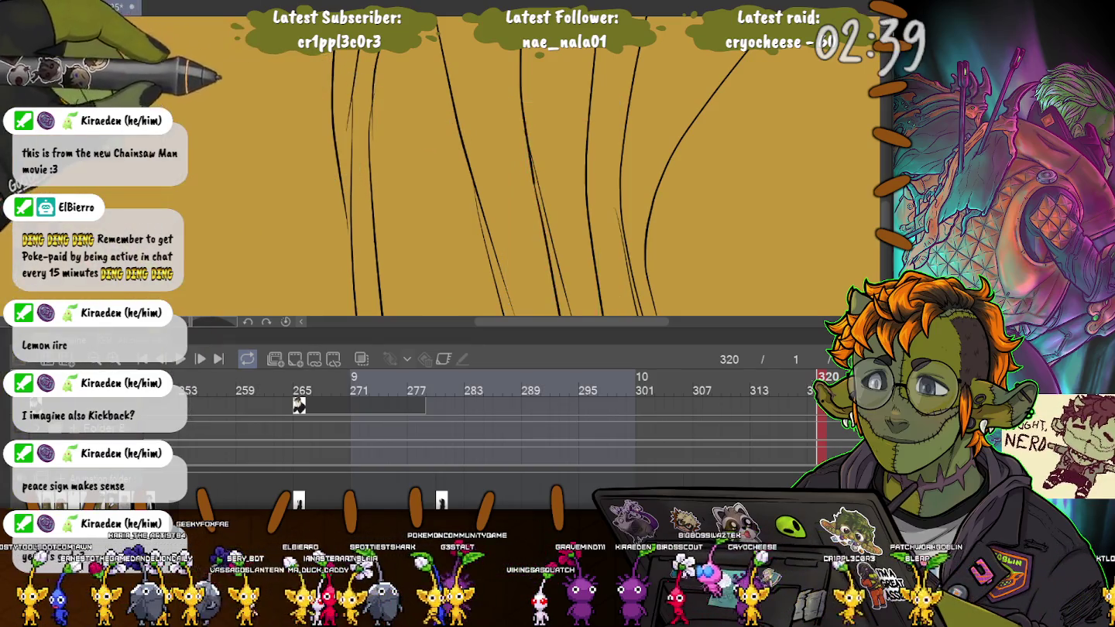
scroll(541, 194, "up", 2)
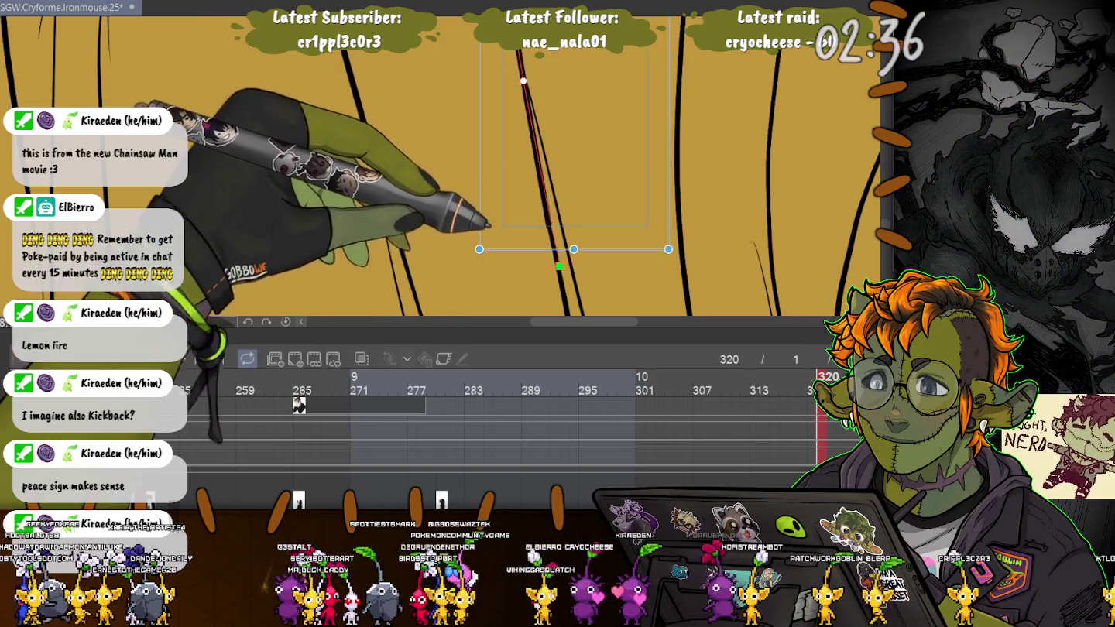
left_click_drag(548, 226, 560, 283)
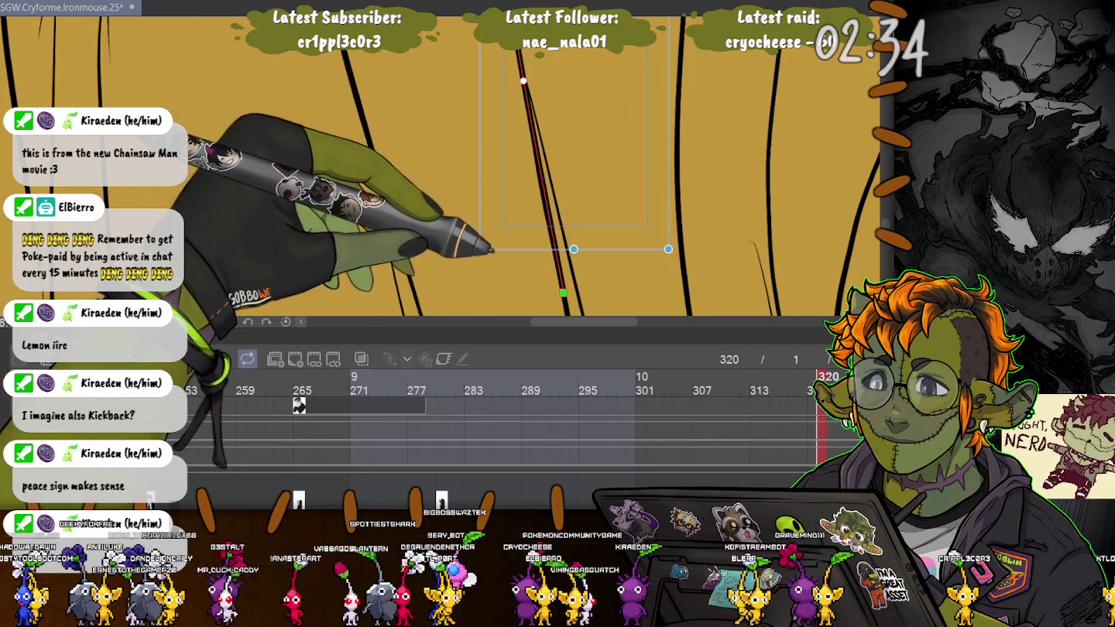
key("p")
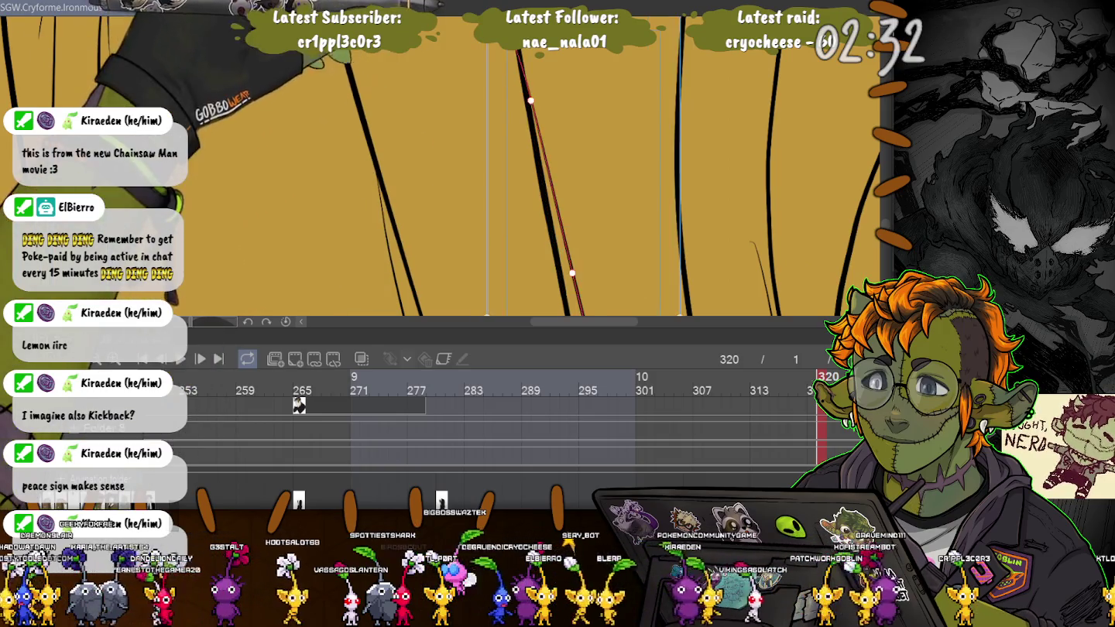
Reshape another vertical fold line by raising its upper points, then zoom out to the whole figure
scroll(542, 193, "down", 3)
left_click(531, 155)
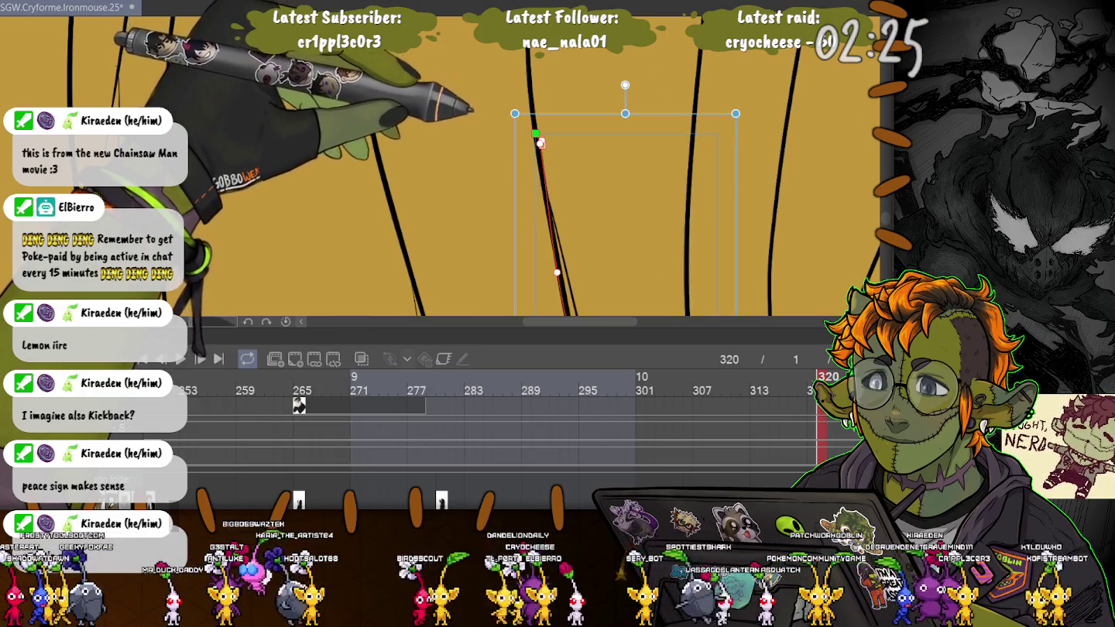
key("p")
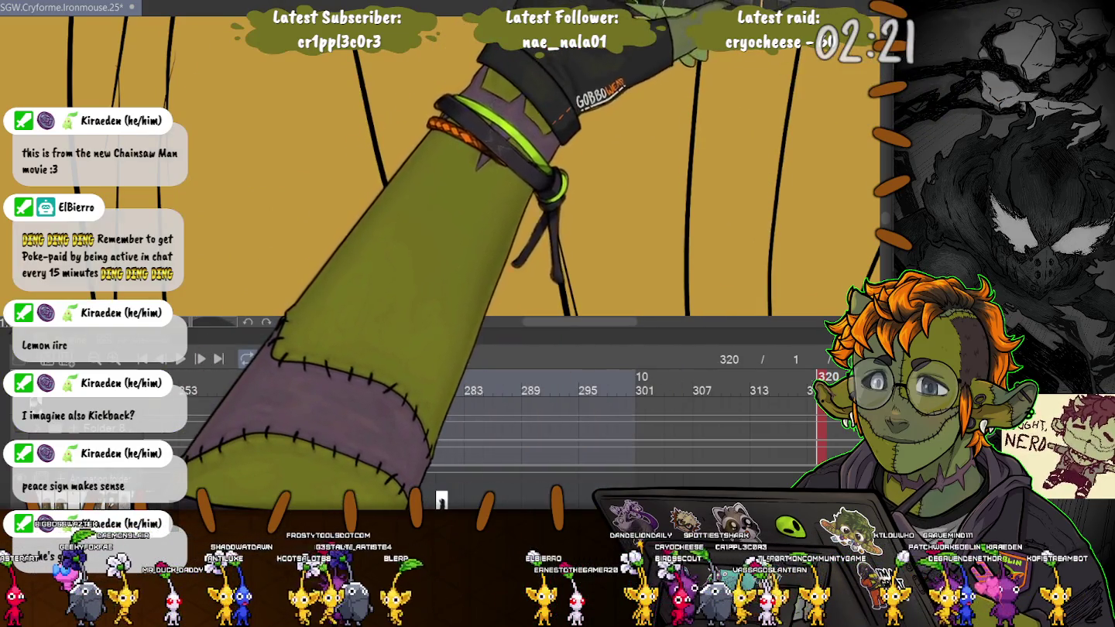
left_click(540, 142)
left_click_drag(537, 141, 529, 90)
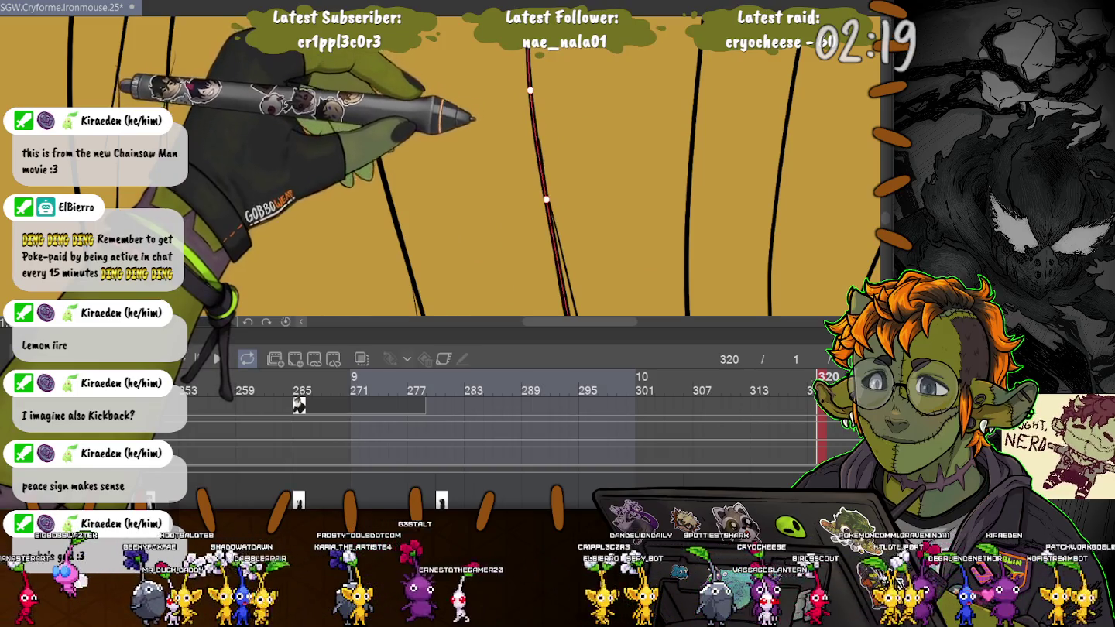
key("ctrl+minus")
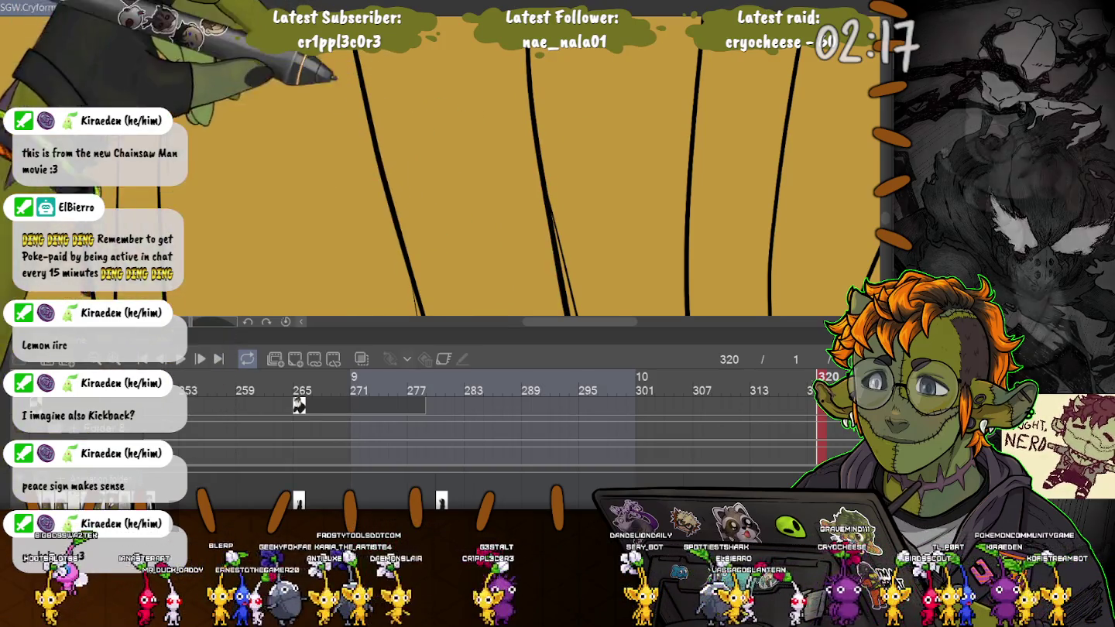
key("ctrl+minus")
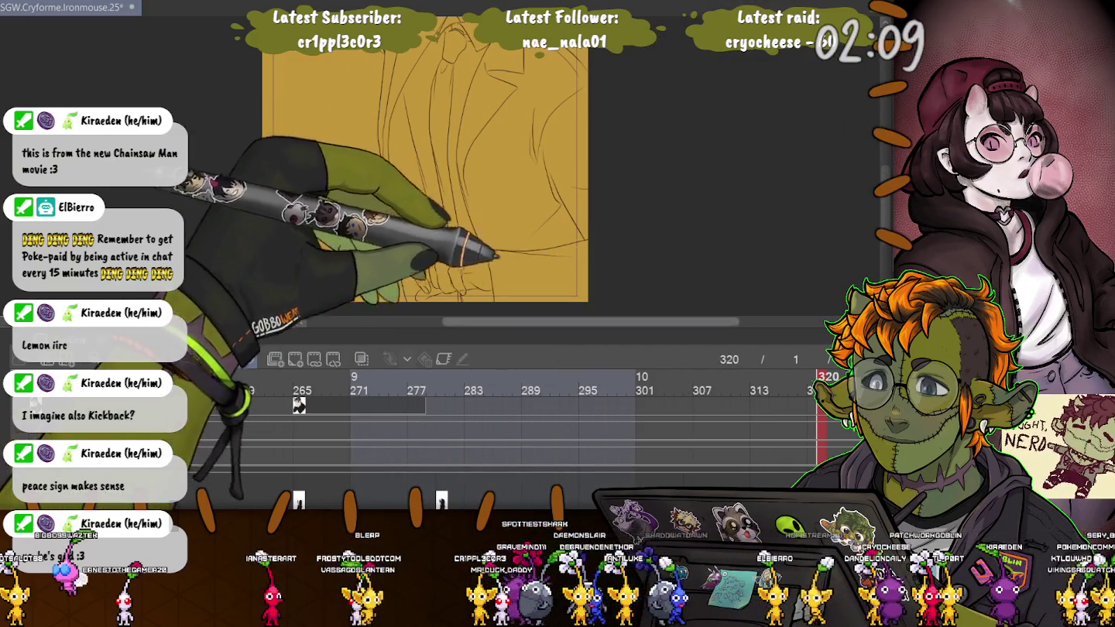
Bend the short jacket curve into a near-vertical stroke, tilt it counter-clockwise, and lengthen it downward
scroll(450, 171, "up", 2)
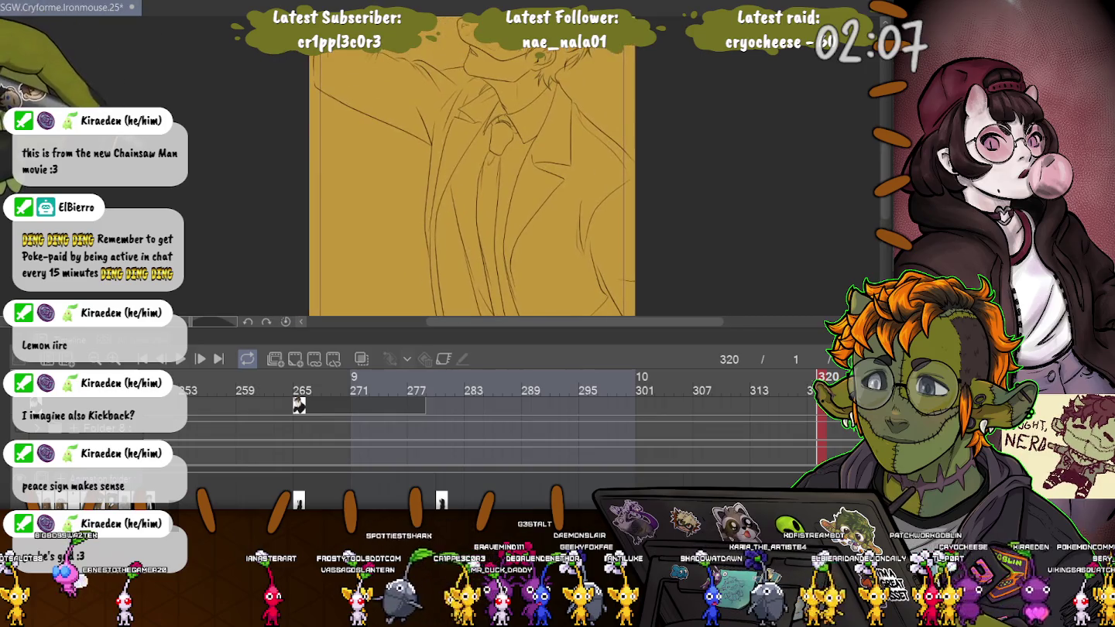
scroll(472, 172, "up", 3)
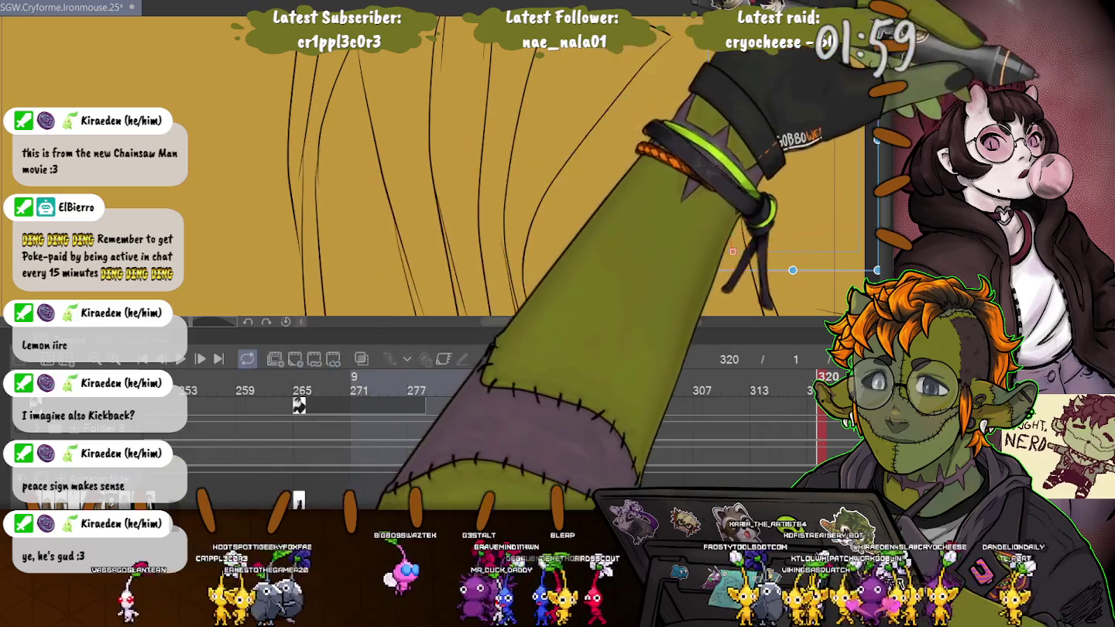
left_click_drag(717, 92, 731, 261)
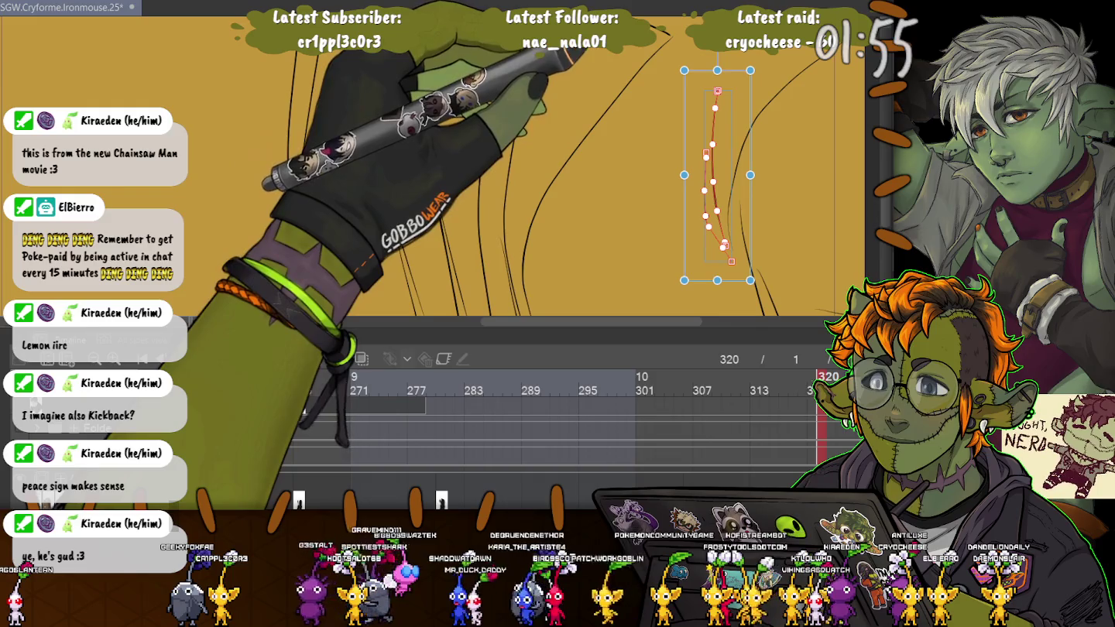
left_click_drag(717, 175, 706, 203)
left_click_drag(692, 69, 683, 83)
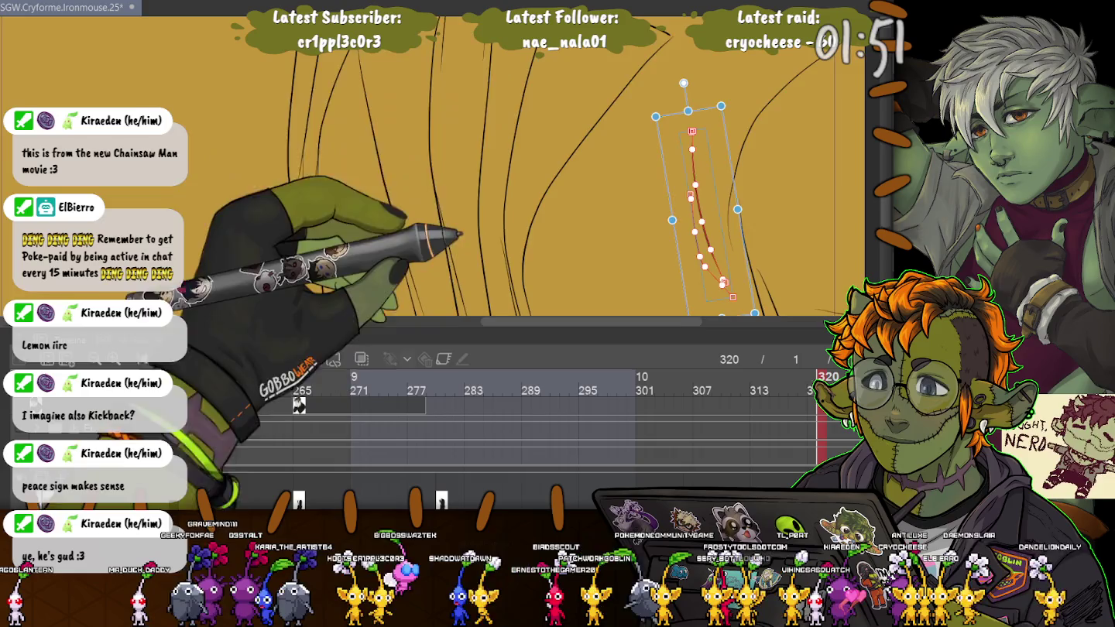
key("ctrl+minus")
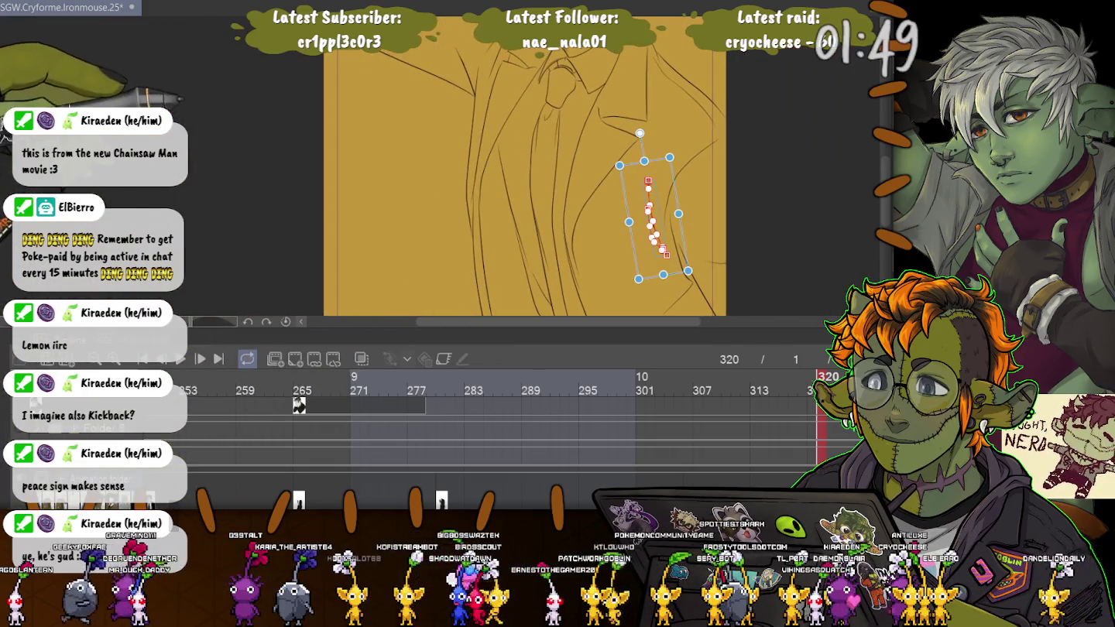
left_click_drag(662, 274, 666, 287)
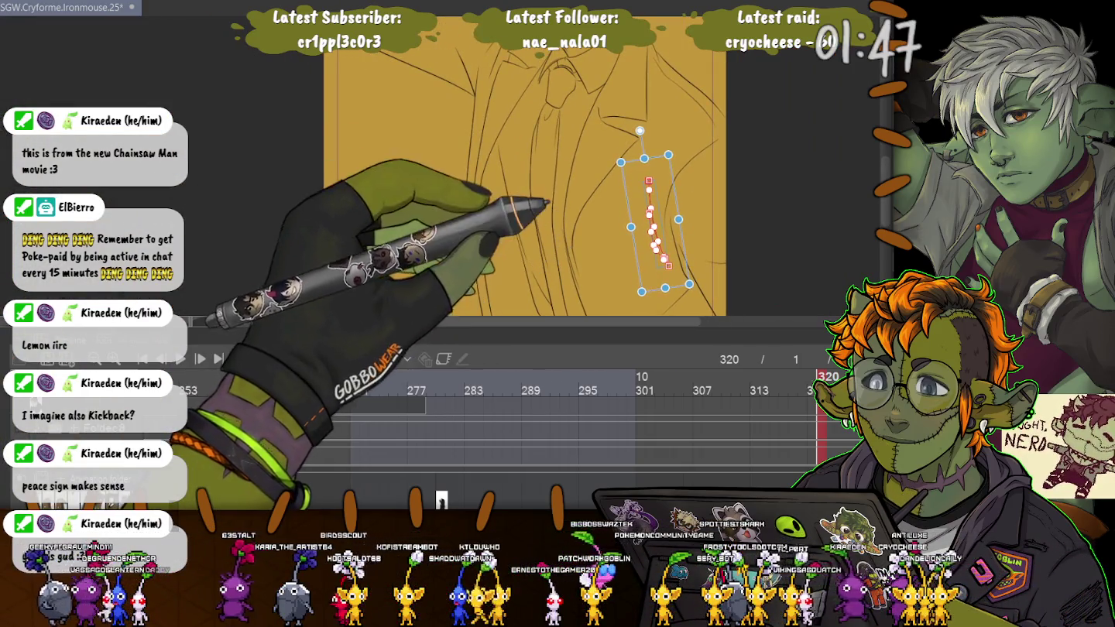
left_click(298, 404)
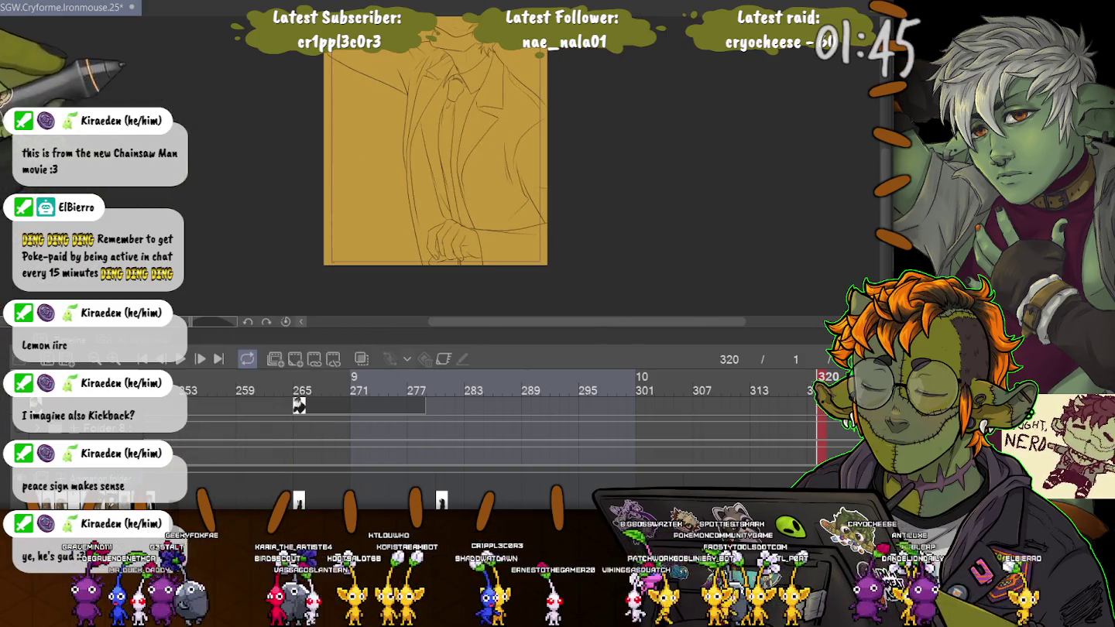
left_click_drag(434, 155, 446, 199)
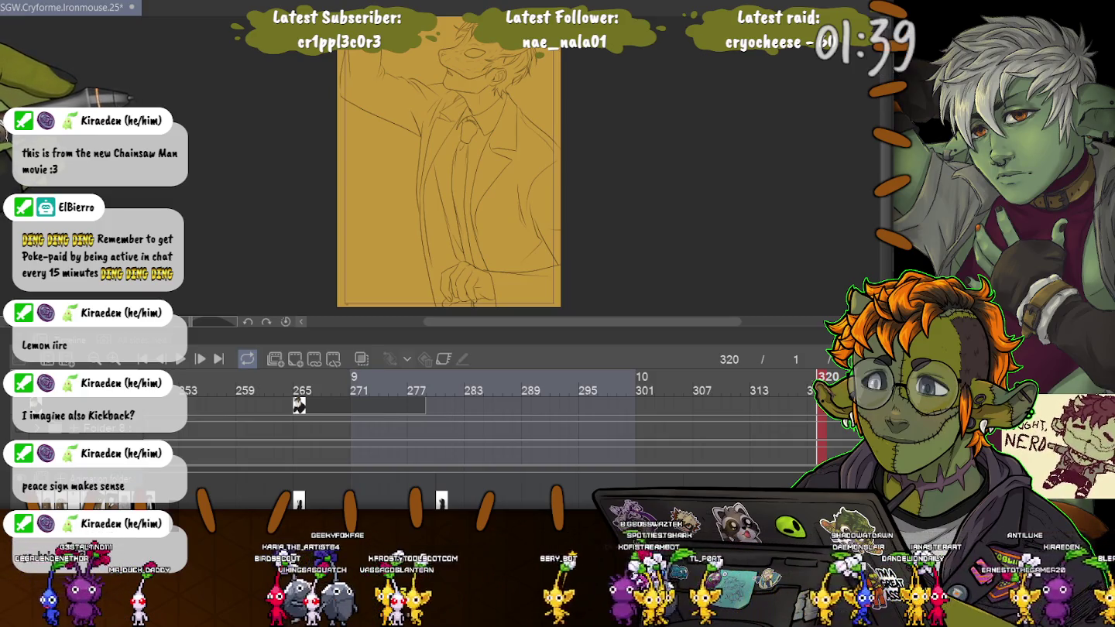
scroll(480, 93, "up", 3)
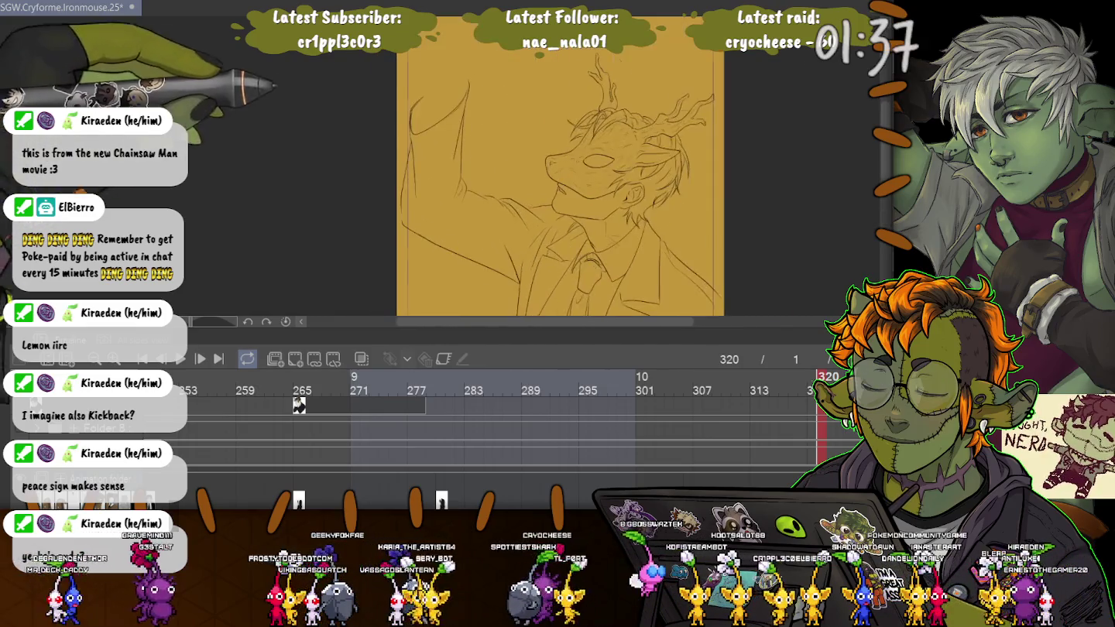
scroll(480, 94, "up", 3)
scroll(637, 166, "up", 2)
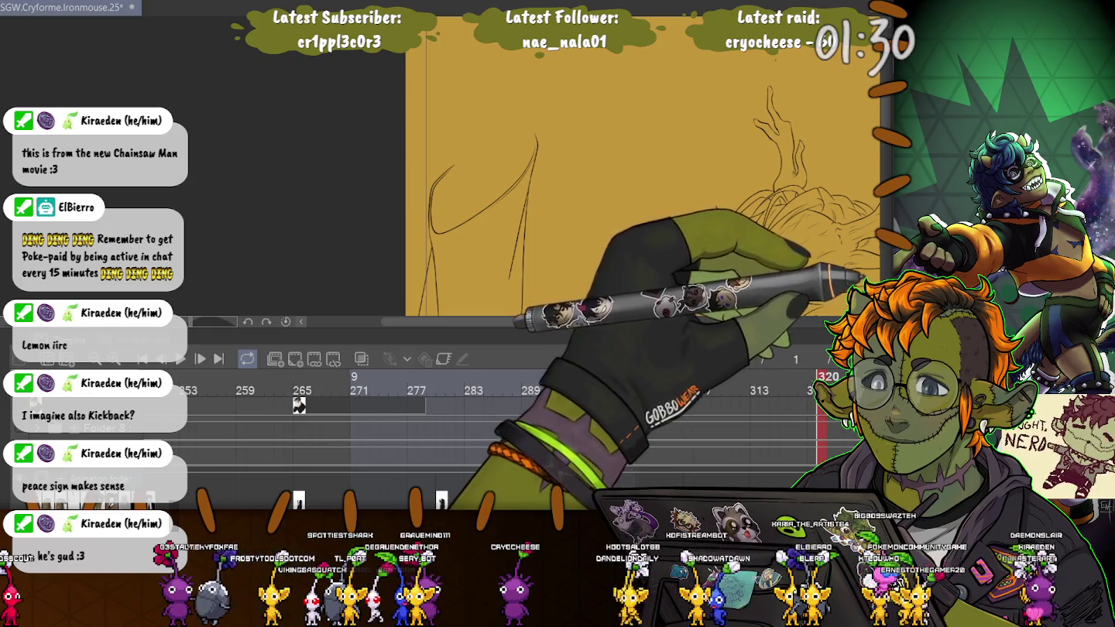
Loop a lasso selection around the rough fist sketch
scroll(643, 166, "down", 2)
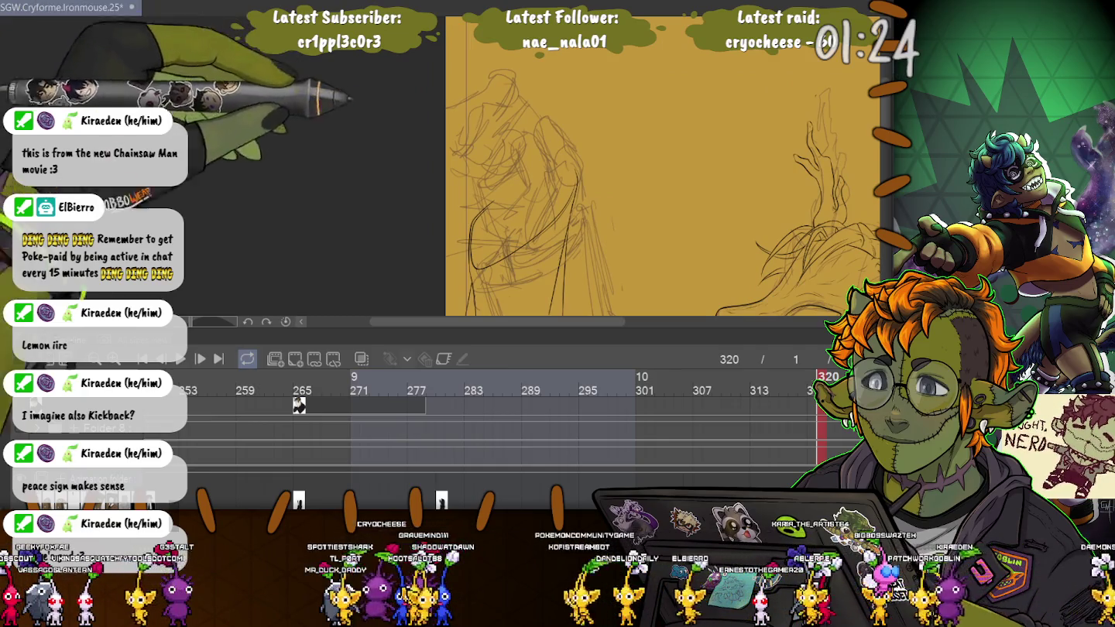
scroll(656, 166, "up", 2)
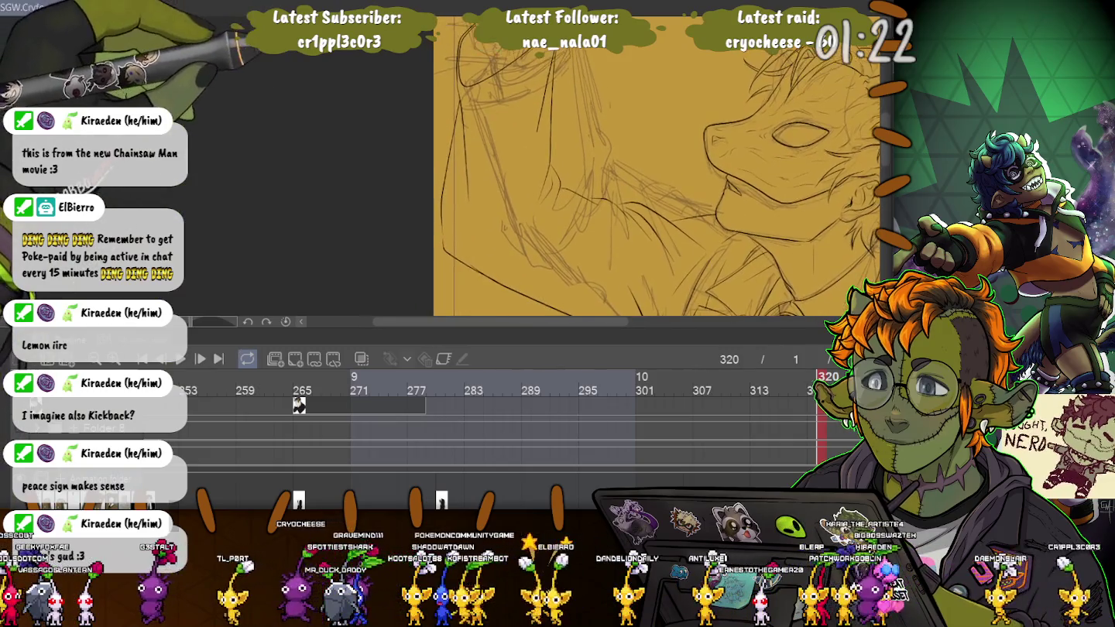
scroll(547, 149, "up", 3)
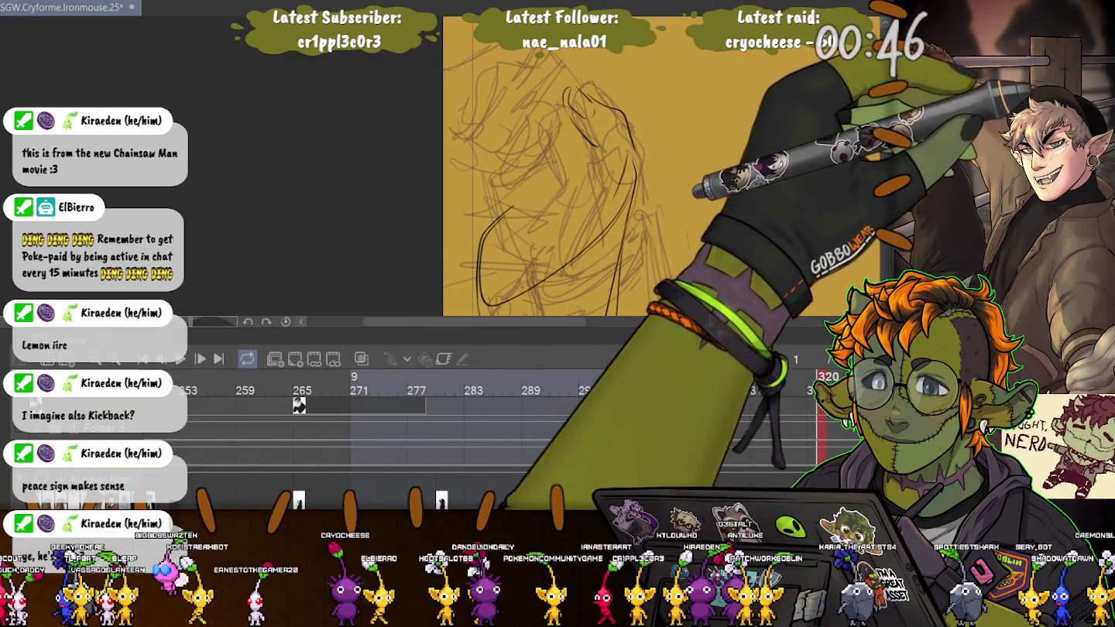
mouse_move(561, 55)
left_mouse_down()
mouse_move(651, 164)
mouse_move(546, 93)
left_mouse_up()
Shift the fist sketch up-left, shrink it slightly, rotate it about 5° counter-clockwise, then deselect
left_click(609, 205)
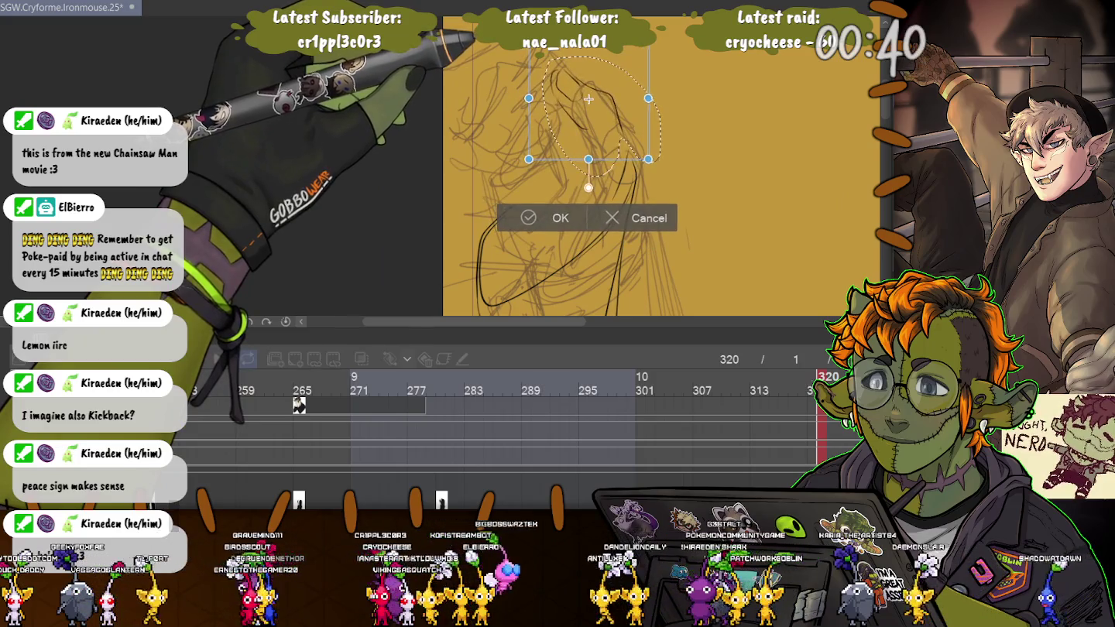
left_click_drag(588, 128, 576, 115)
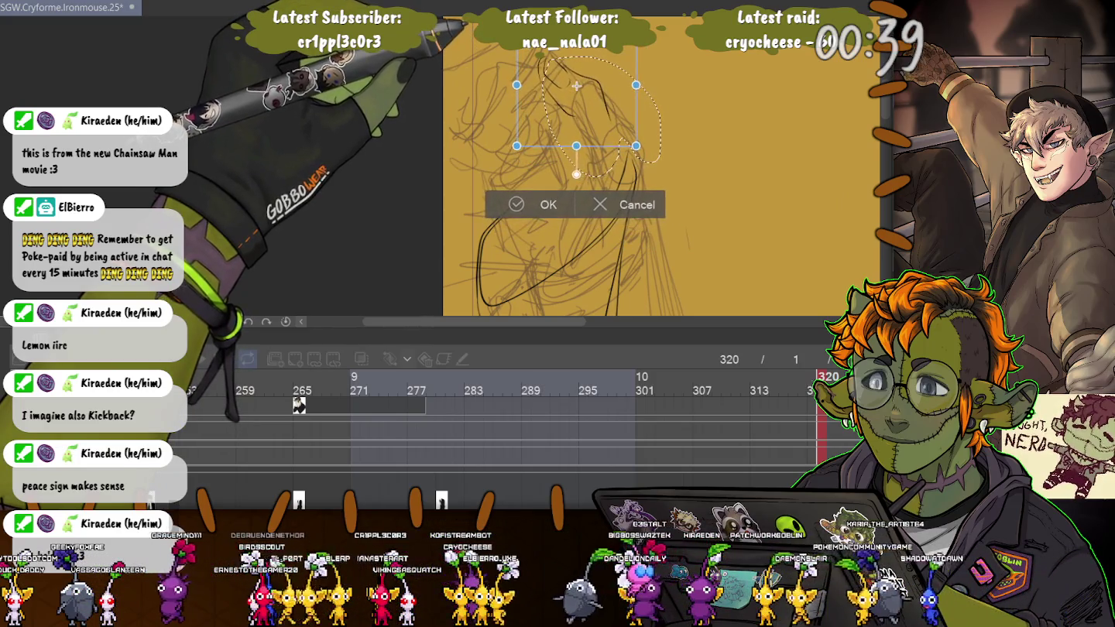
key("Return")
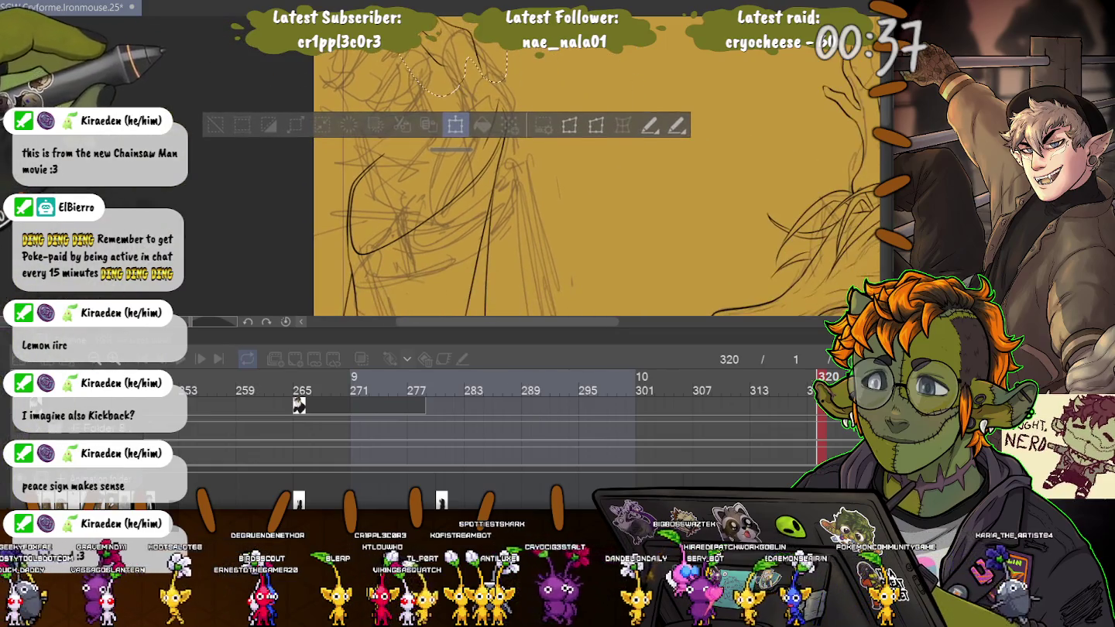
key("ctrl+t")
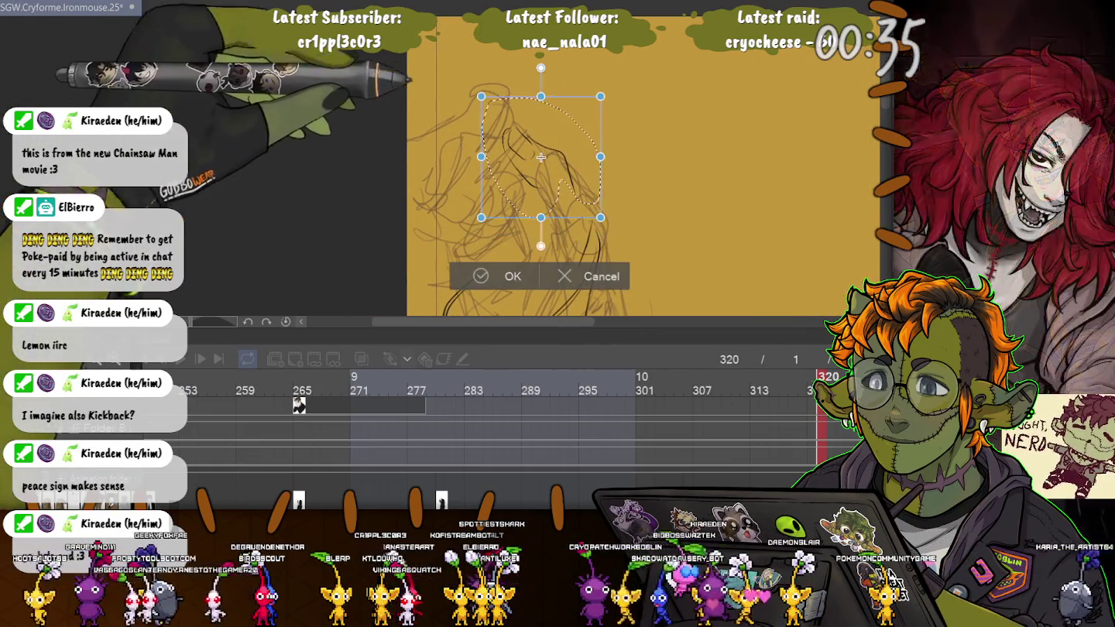
left_click_drag(481, 95, 487, 103)
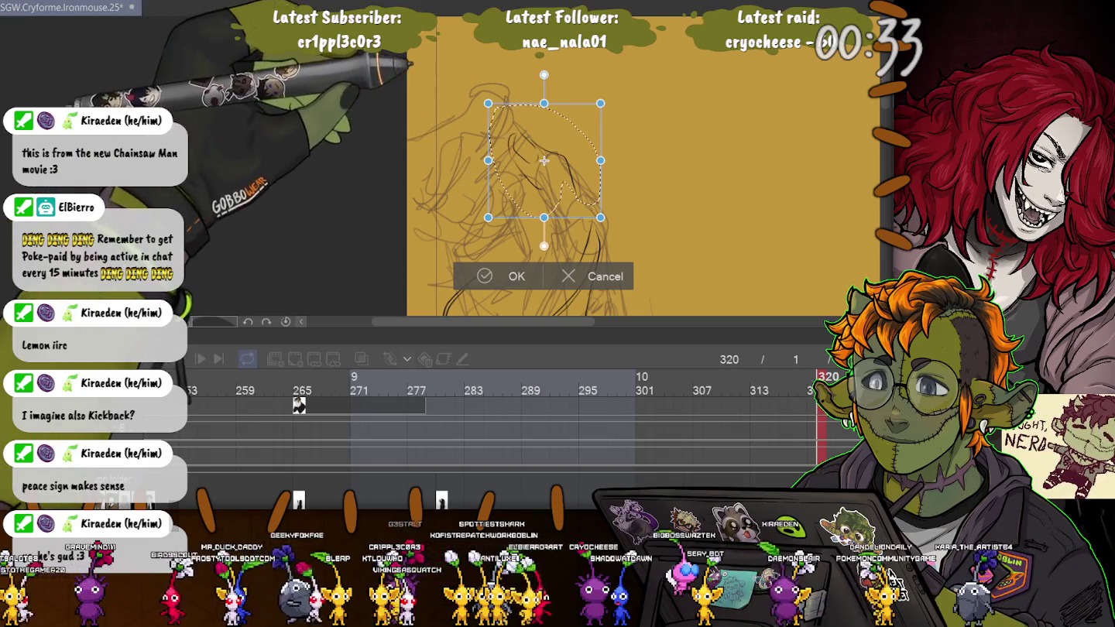
left_click_drag(612, 93, 604, 86)
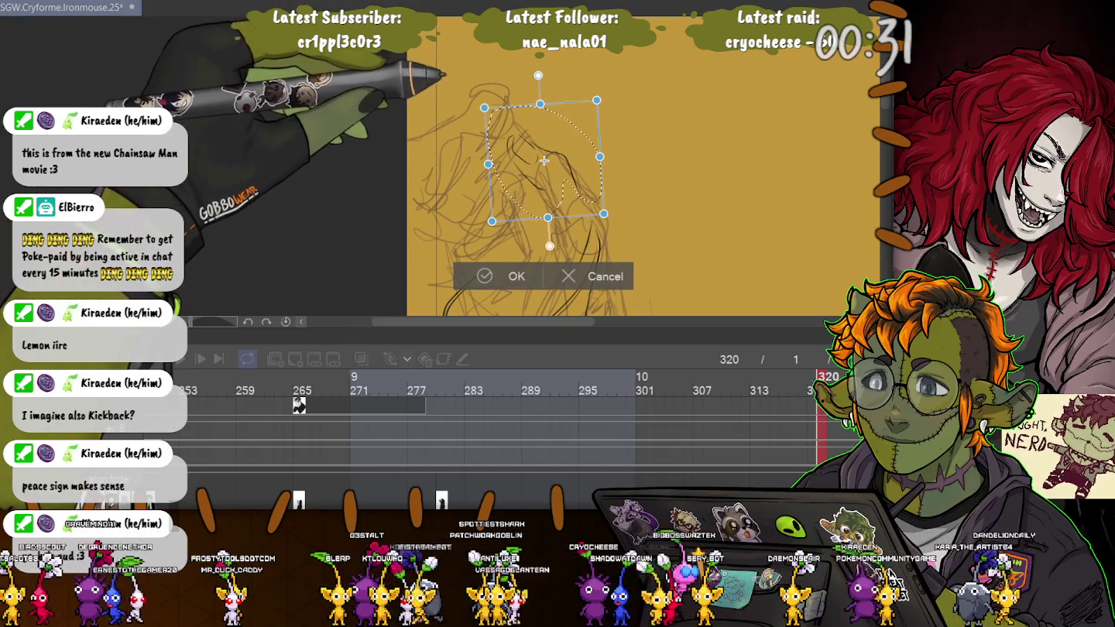
left_click_drag(544, 161, 536, 144)
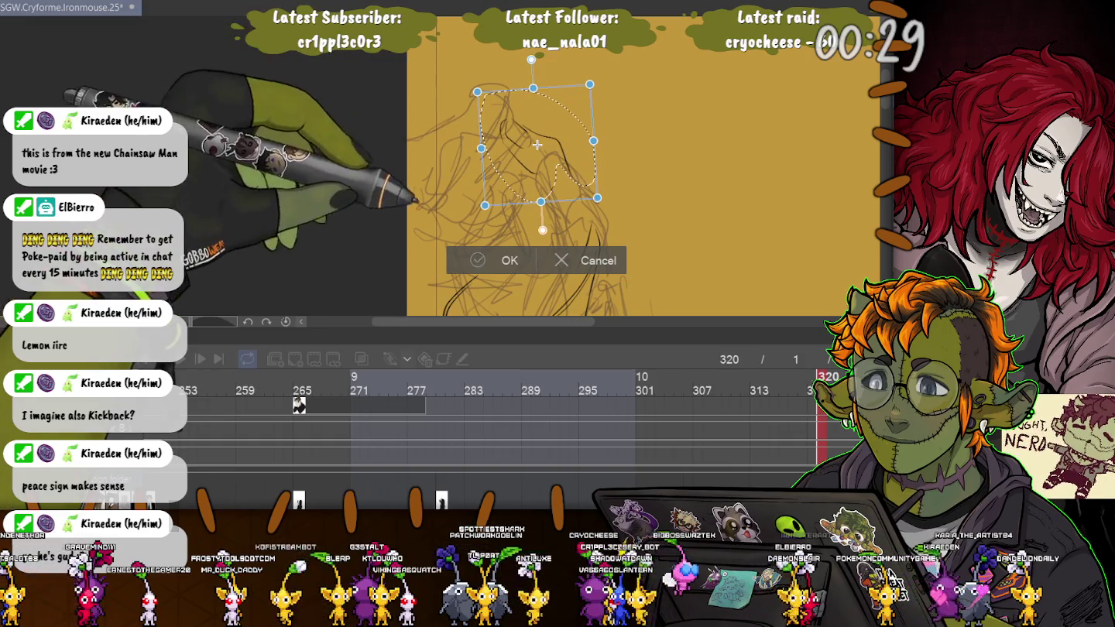
key("Return")
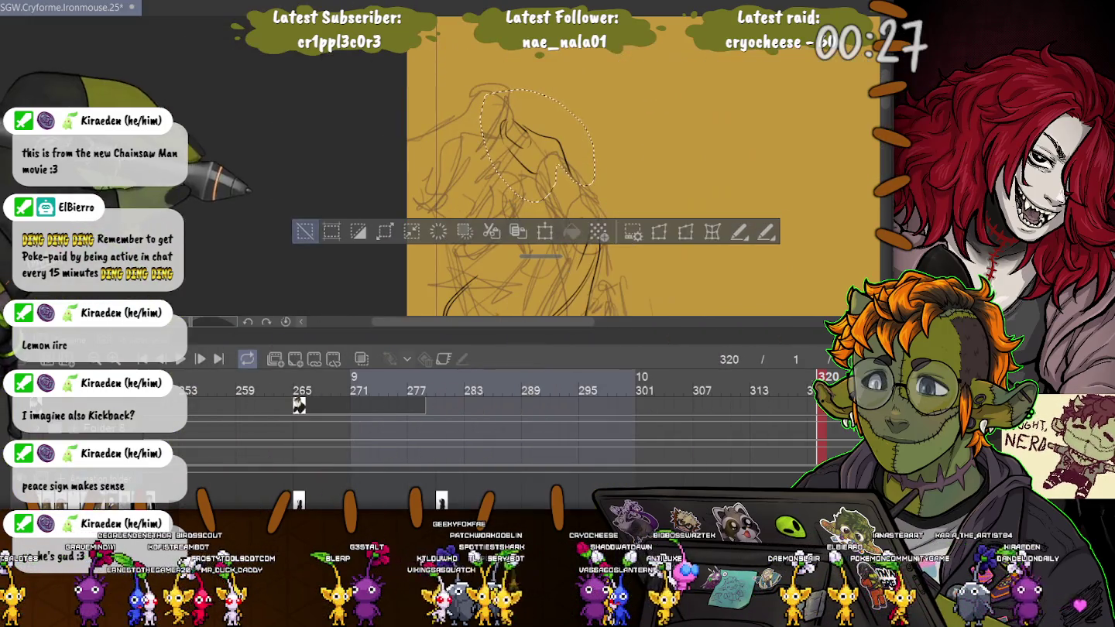
key("ctrl+d")
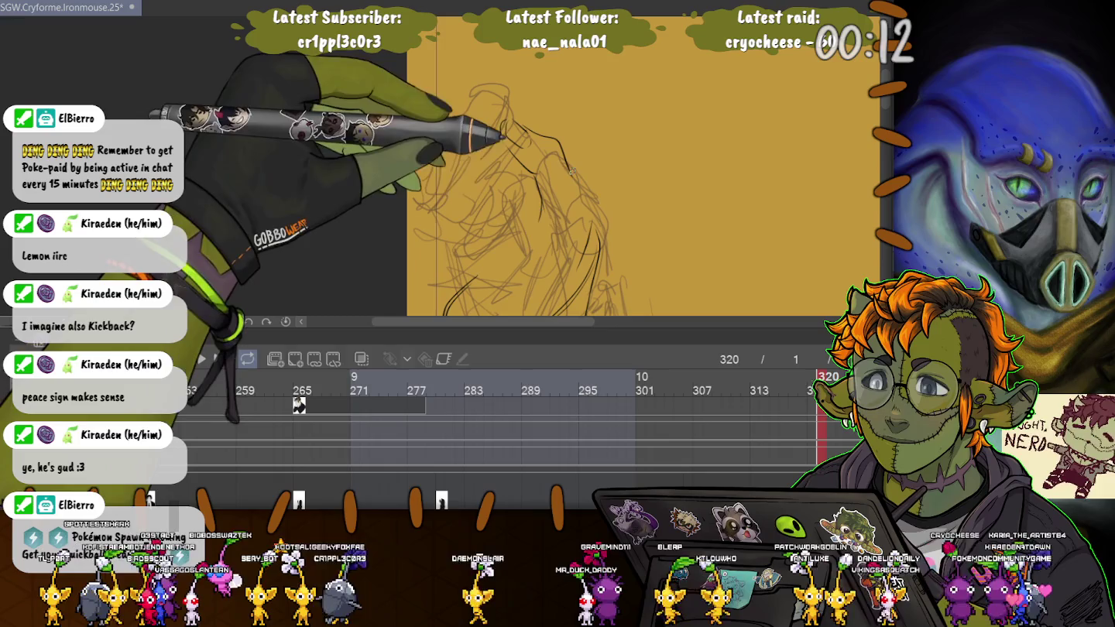
Extend a black ink line down along the fist's edge
left_click_drag(570, 174, 586, 206)
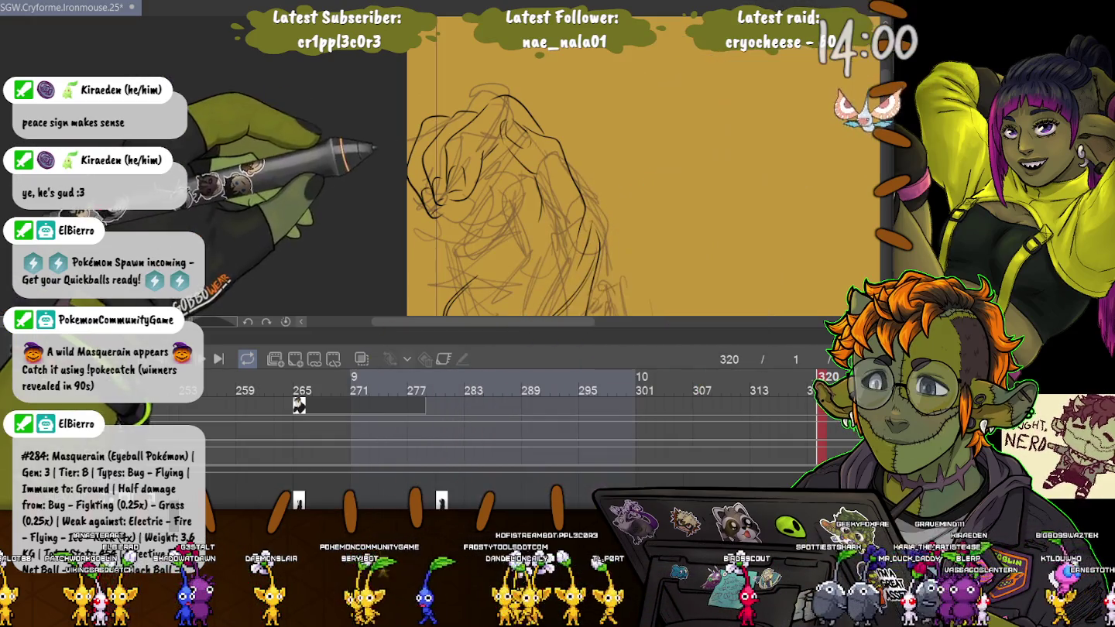
Delete the small stray strokes at the fist's left edge
key("ctrl+t")
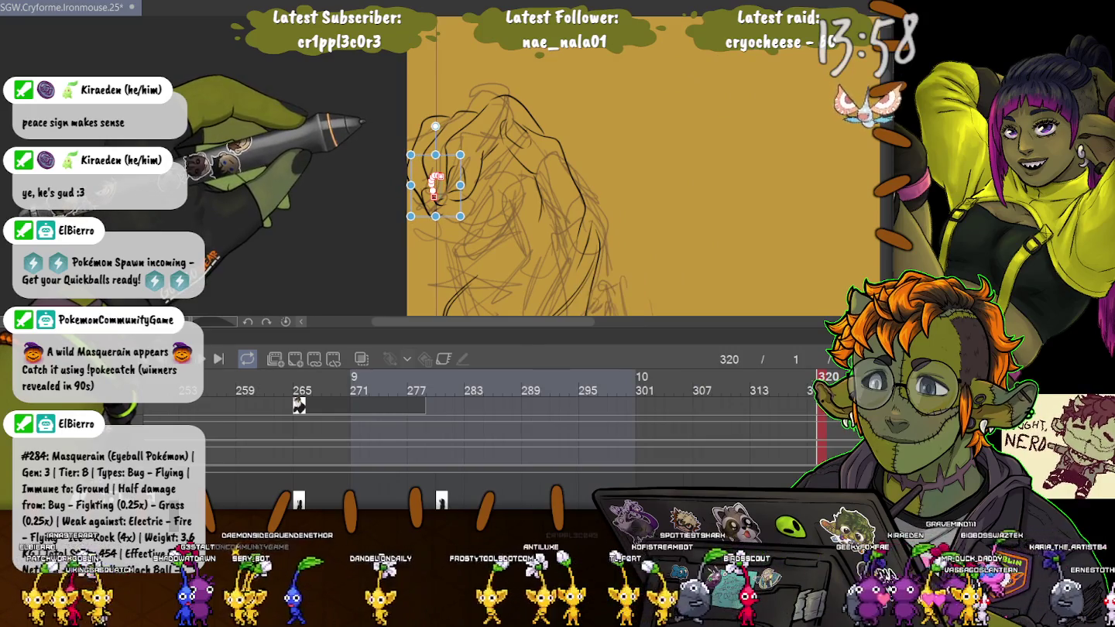
key("Delete")
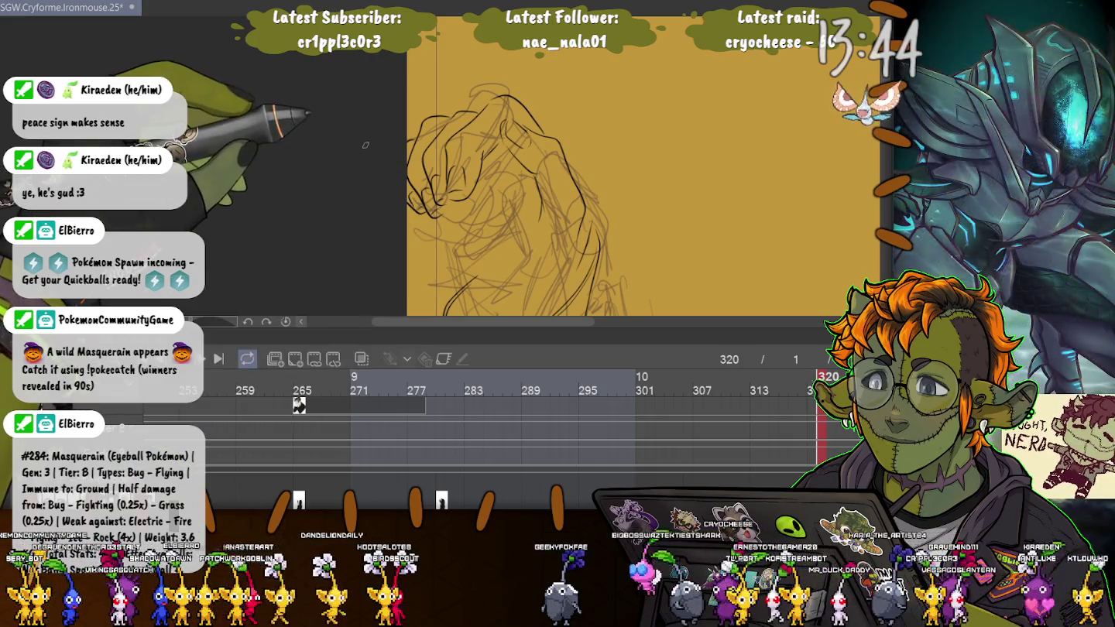
scroll(366, 145, "down", 2)
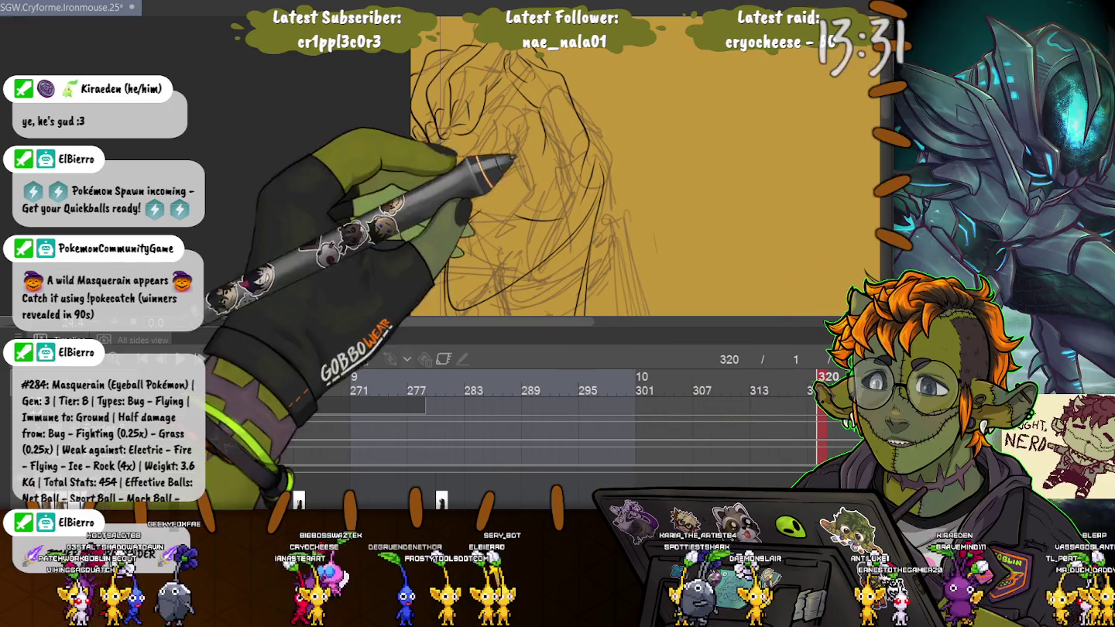
Shift the short fist ink stroke slightly left, tilt it counter-clockwise, and commit its new position
left_click(589, 178)
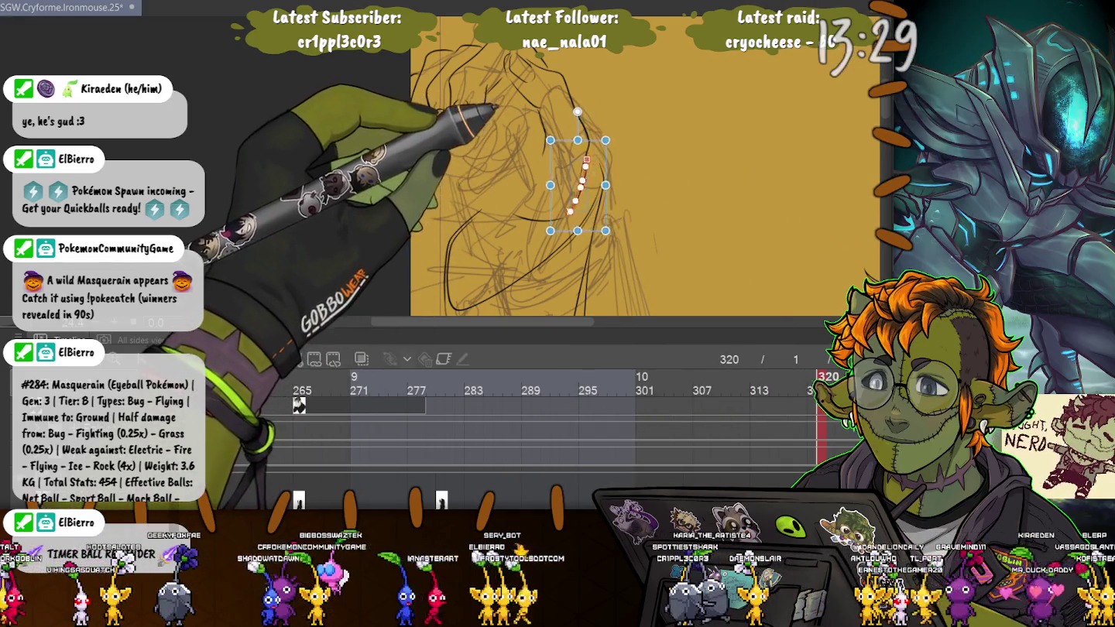
left_click_drag(588, 178, 574, 181)
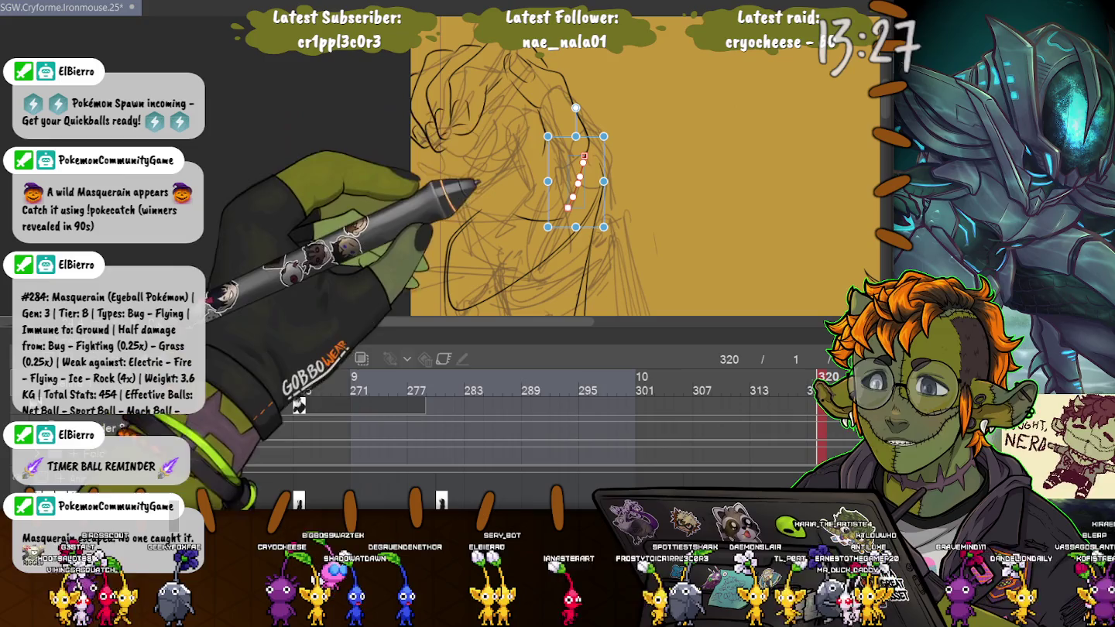
left_click_drag(575, 108, 570, 108)
left_click_drag(576, 180, 579, 178)
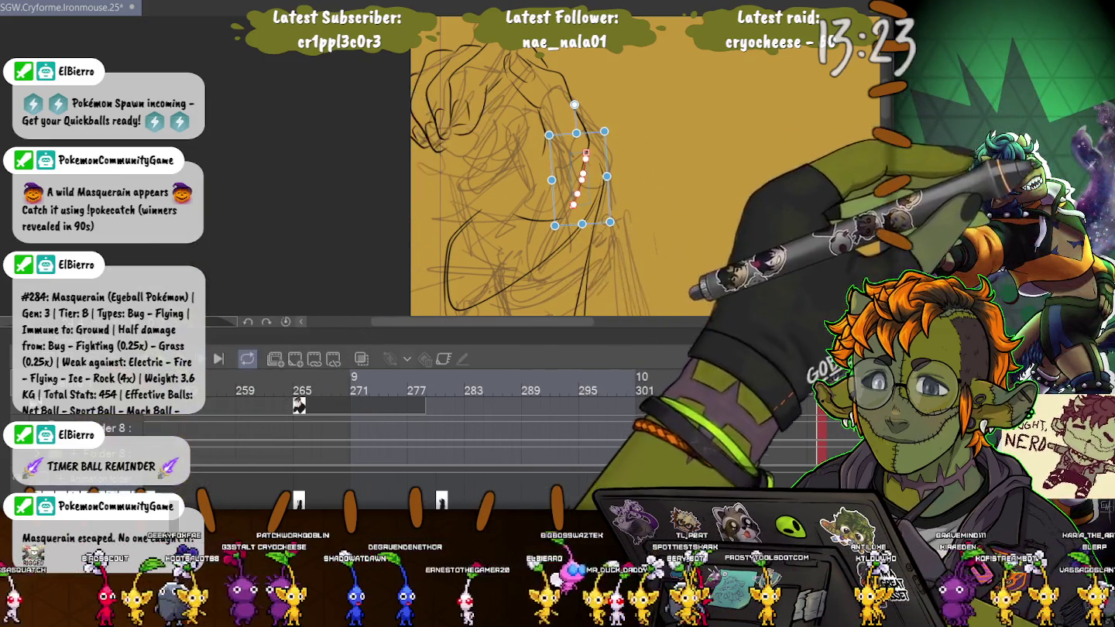
key("Return")
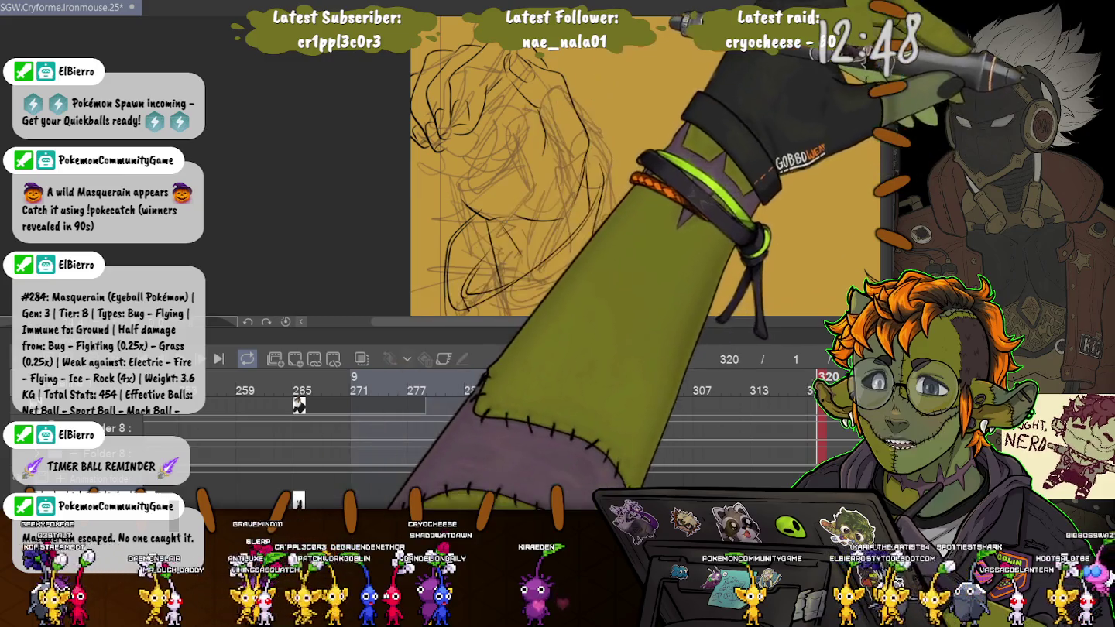
Select and adjust the curved neck ink strokes, leaving the longer curve's points editable
left_click(473, 203)
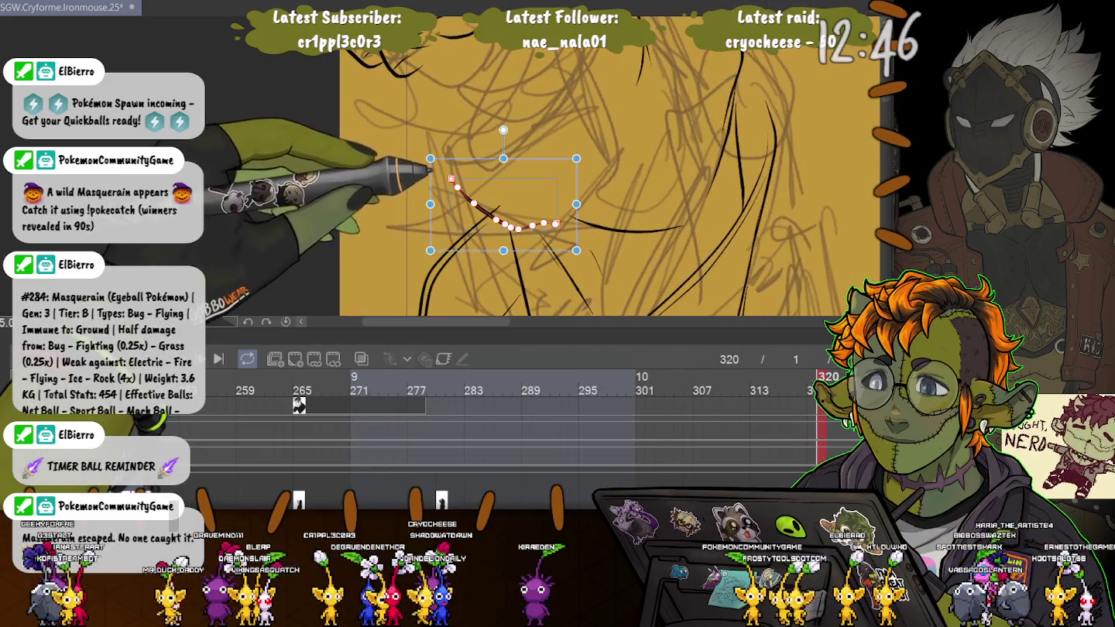
left_click(462, 237)
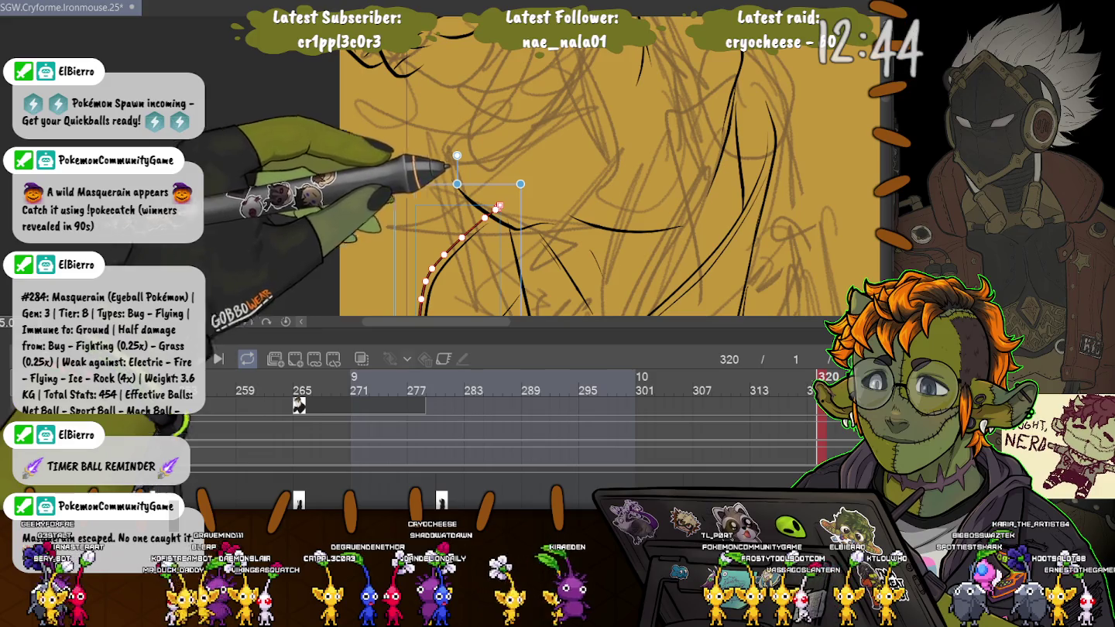
key("Escape")
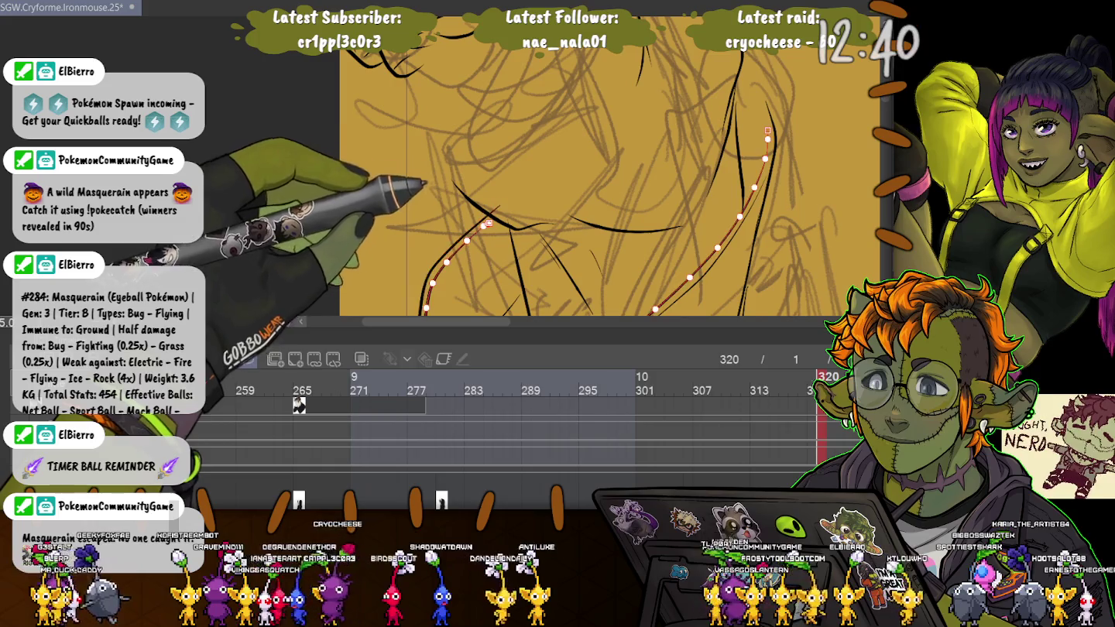
key("p")
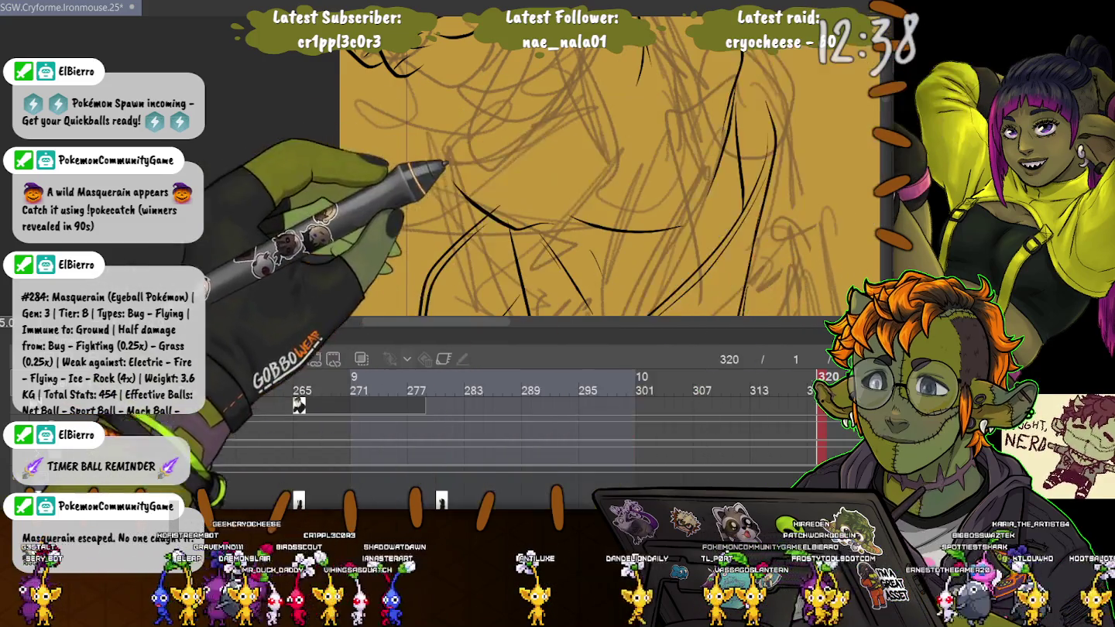
left_click(484, 219)
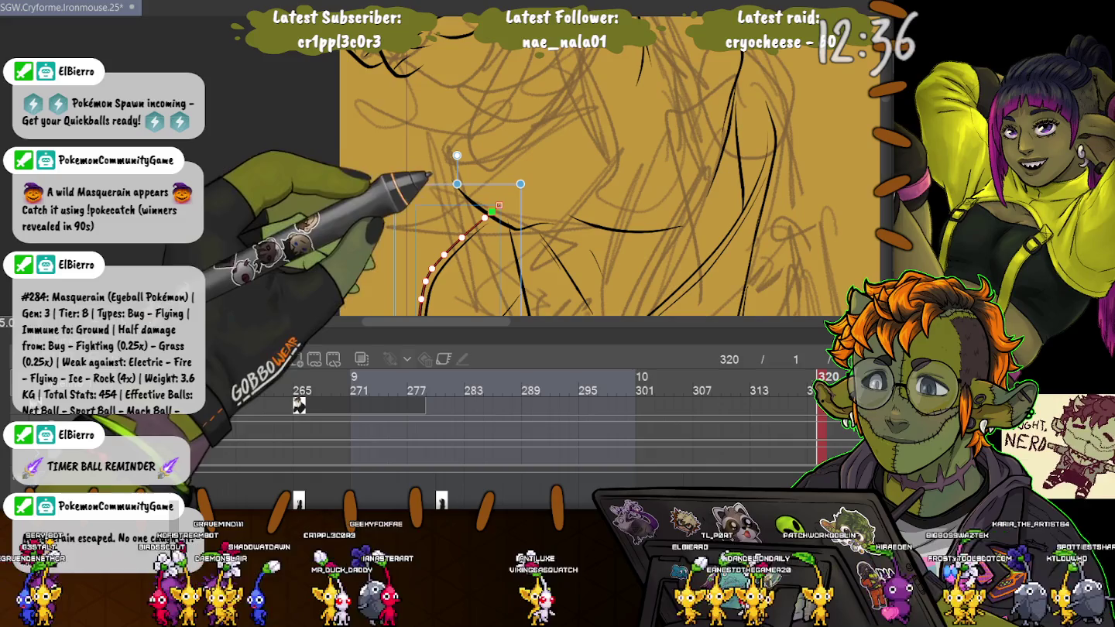
key("p")
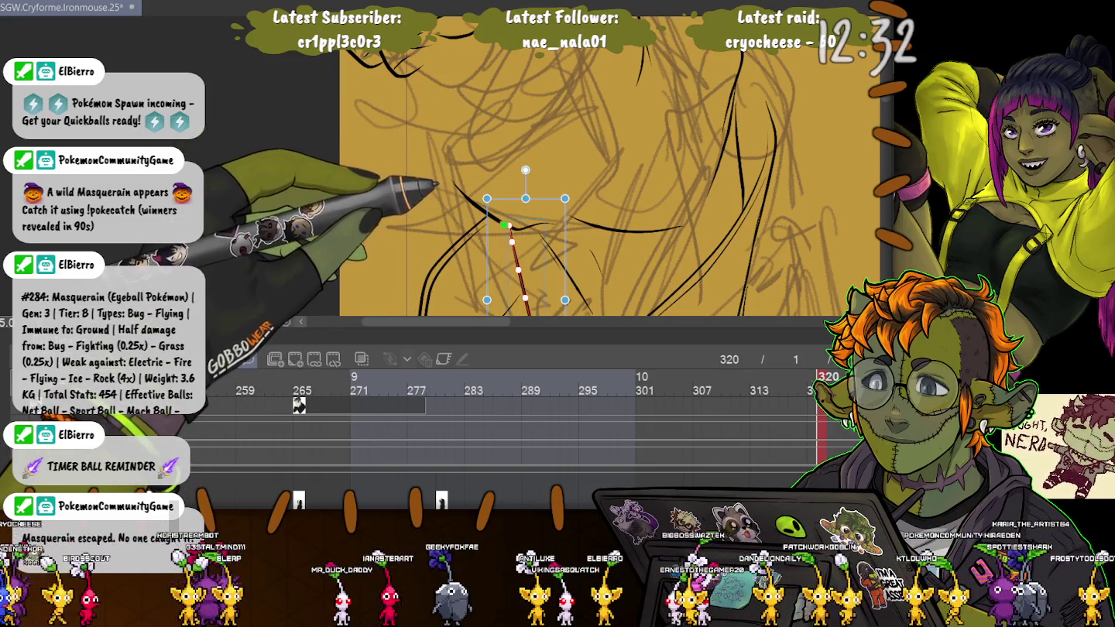
key("p")
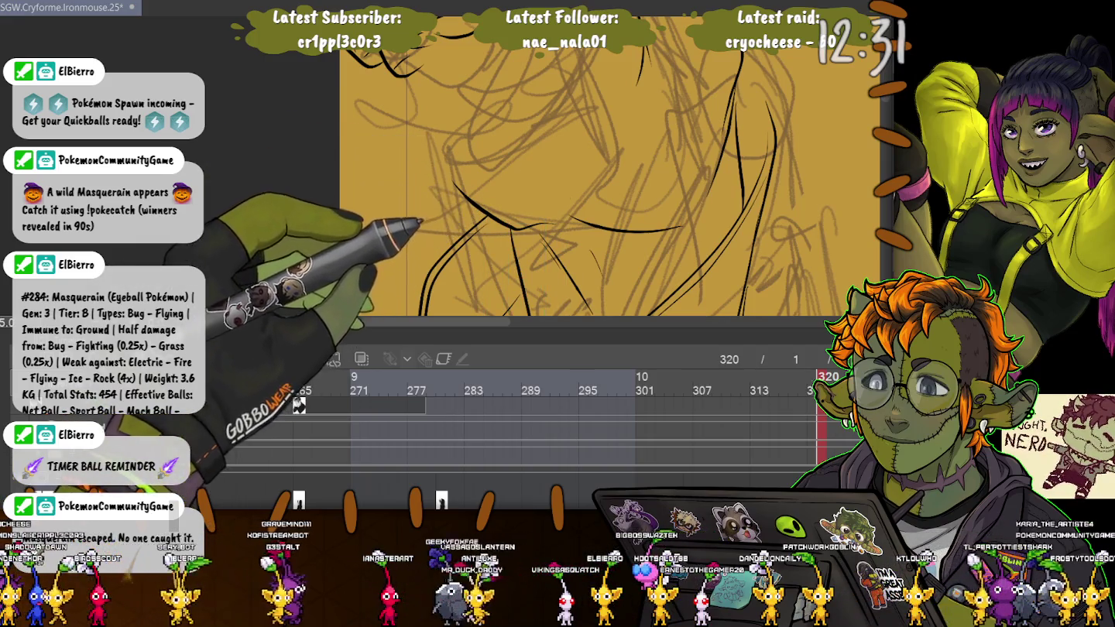
left_click(737, 155)
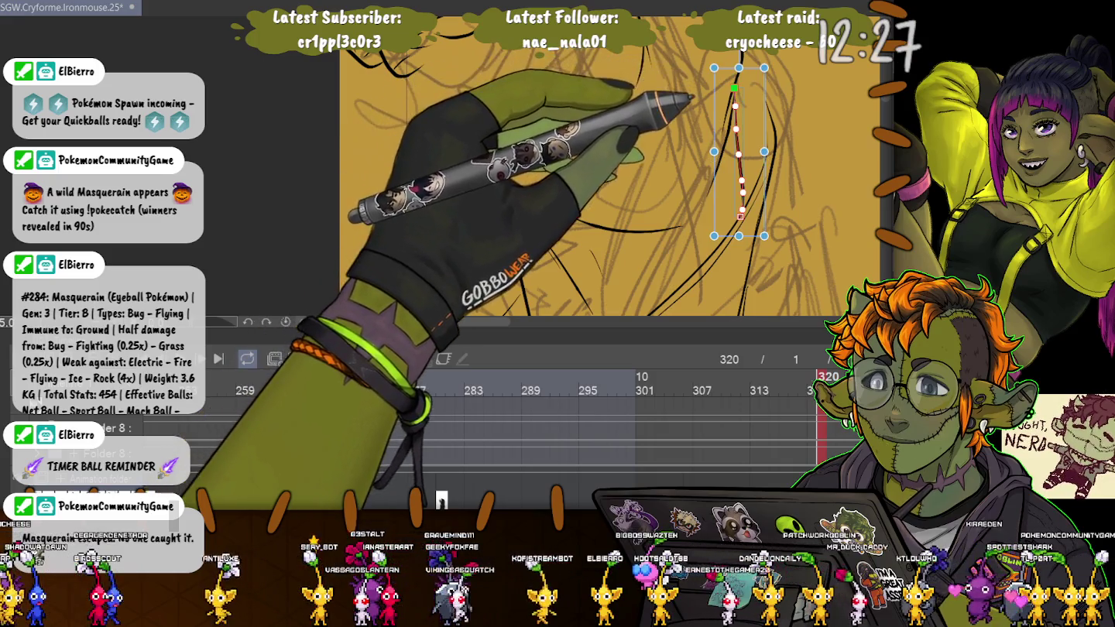
left_click(299, 404)
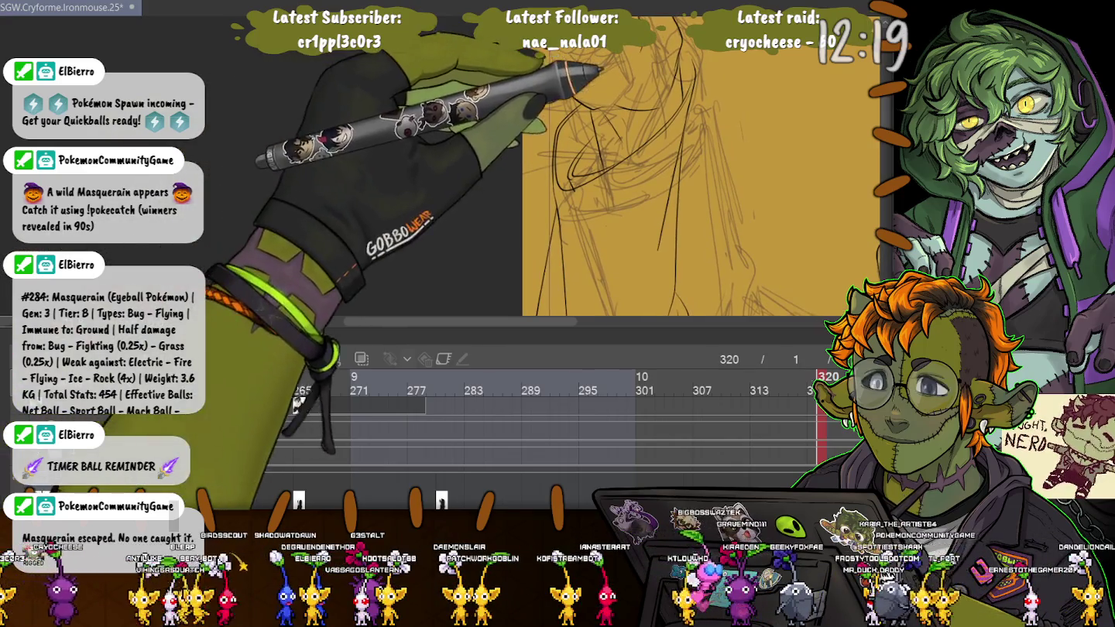
Rotate the stroke near the top of the canvas slightly counter-clockwise and commit it
left_click(688, 91)
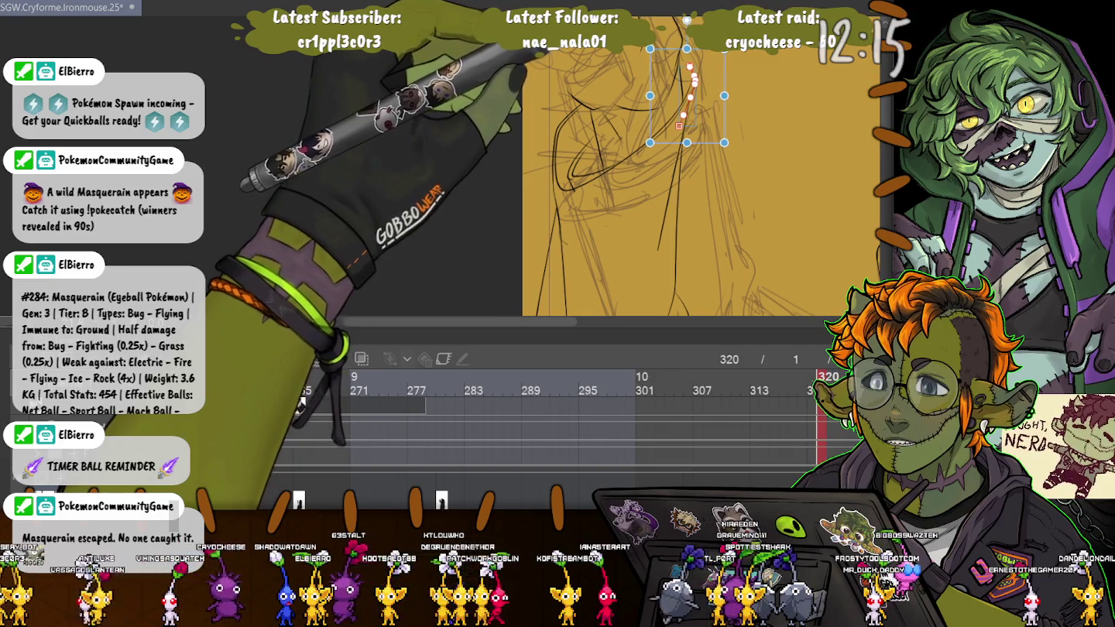
left_click_drag(686, 19, 676, 21)
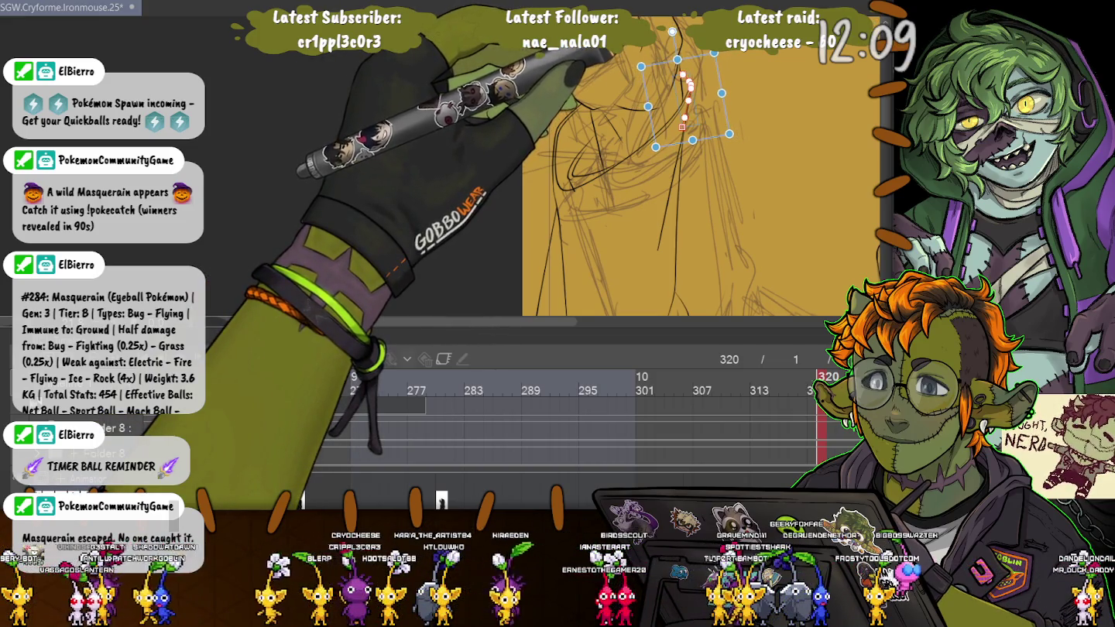
key("Return")
scroll(631, 166, "up", 2)
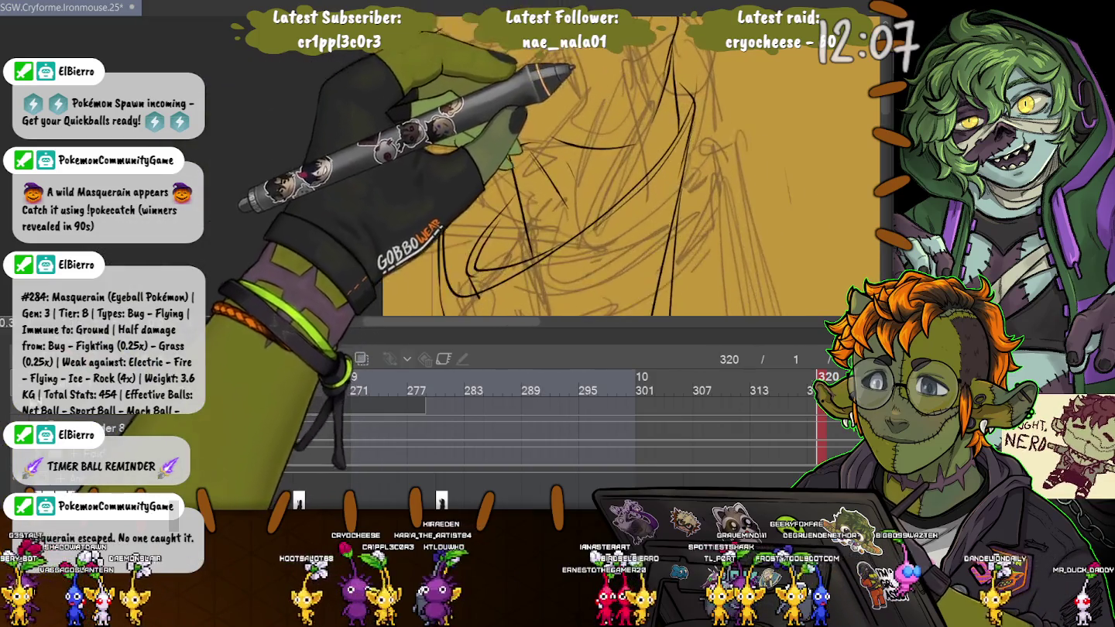
scroll(631, 166, "up", 1)
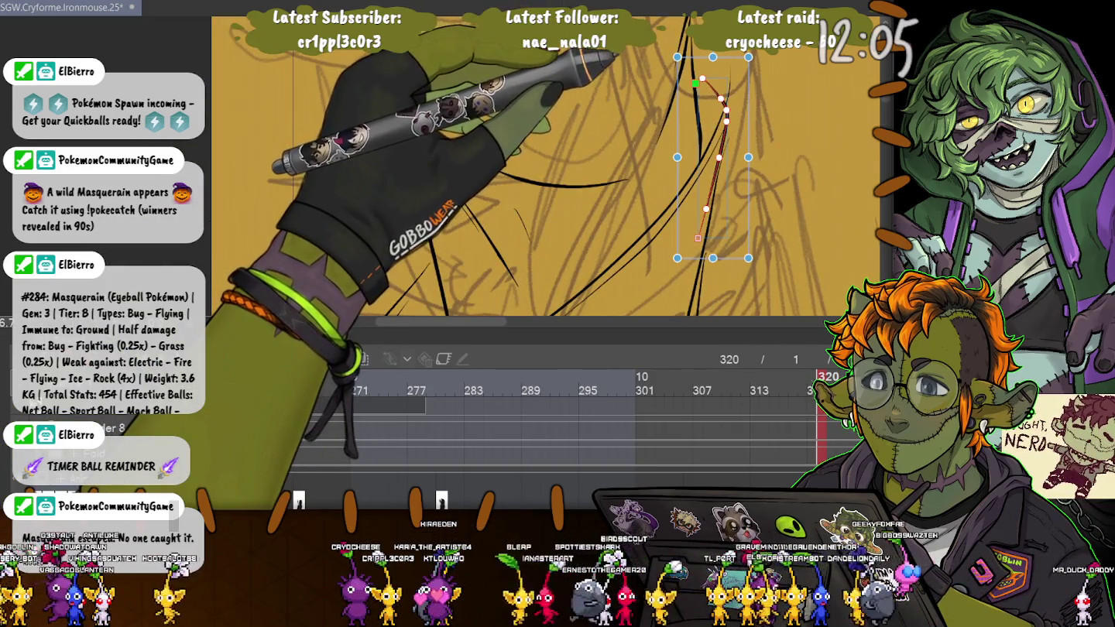
Pull the stroke's top end down, redraw the neck curve, and ink a new curve along the sketch
left_click_drag(720, 98, 707, 86)
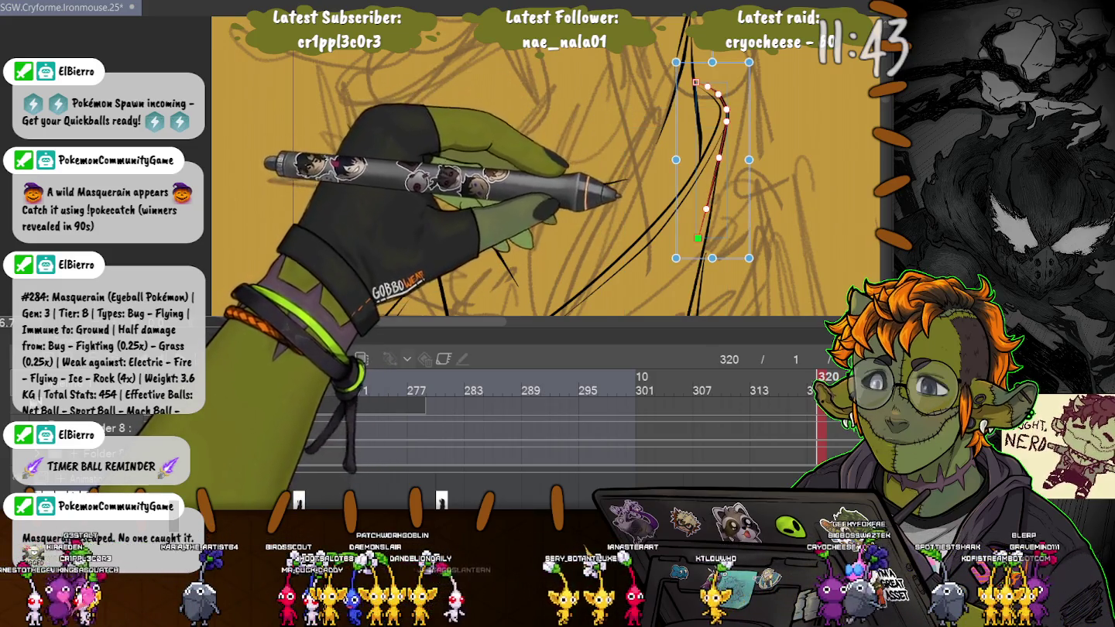
left_click_drag(716, 85, 700, 310)
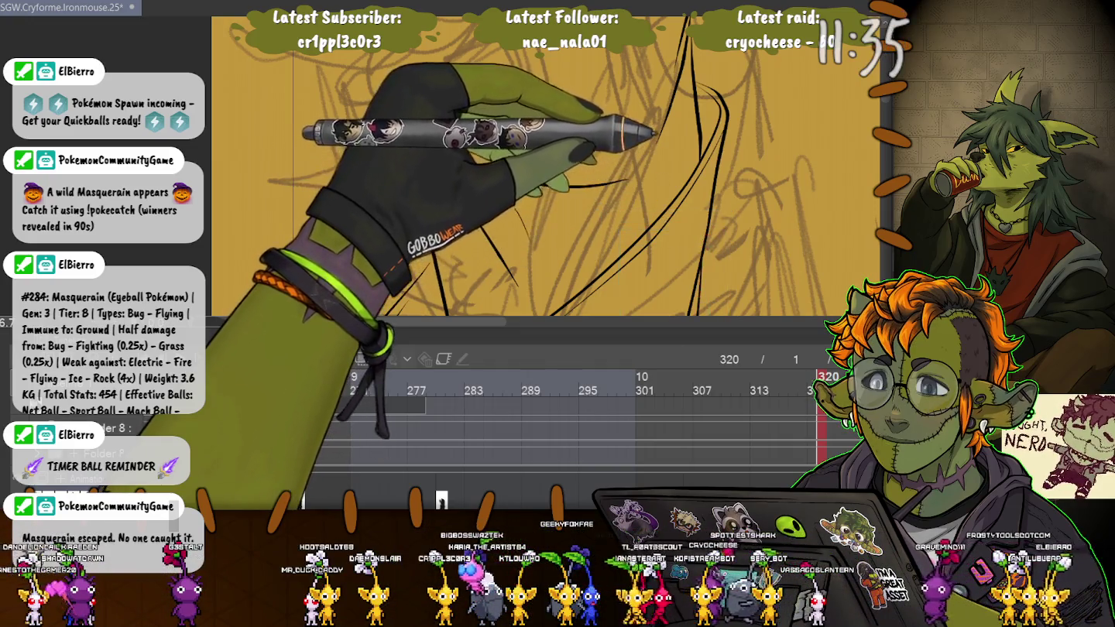
left_click_drag(627, 179, 534, 182)
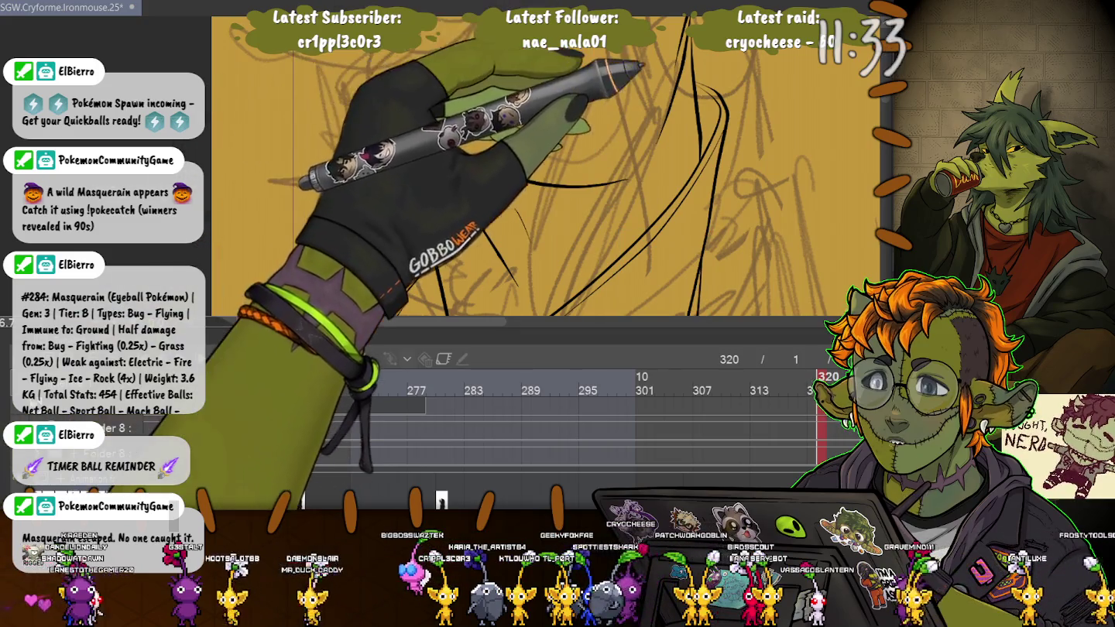
left_click(701, 94)
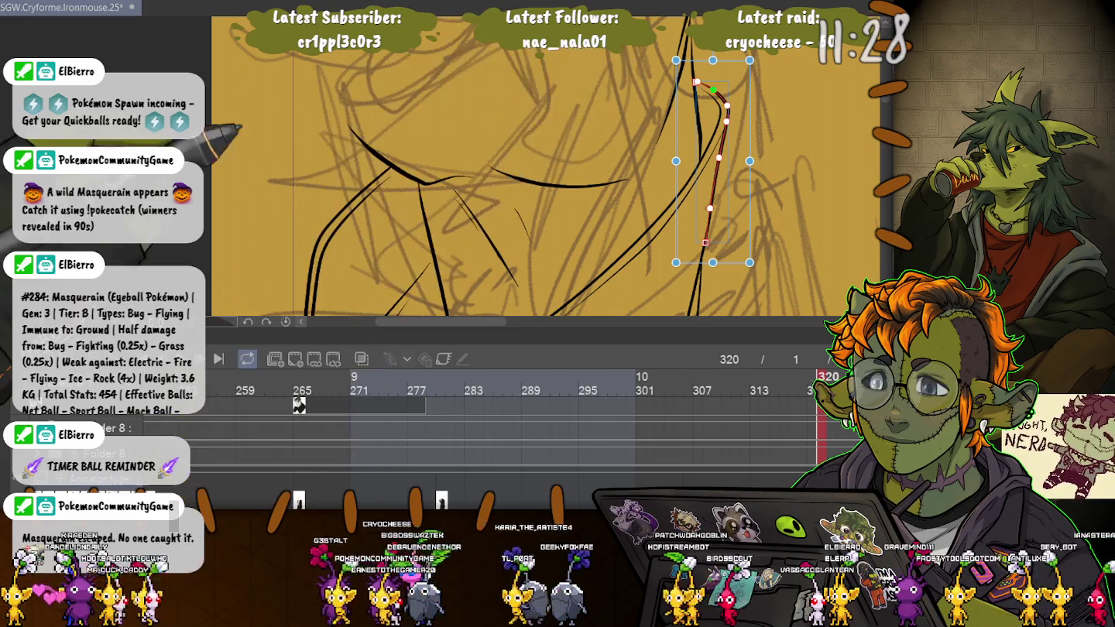
Rotate the jaw ink line a few degrees clockwise and nudge it up slightly
key("p")
scroll(546, 166, "down", 2)
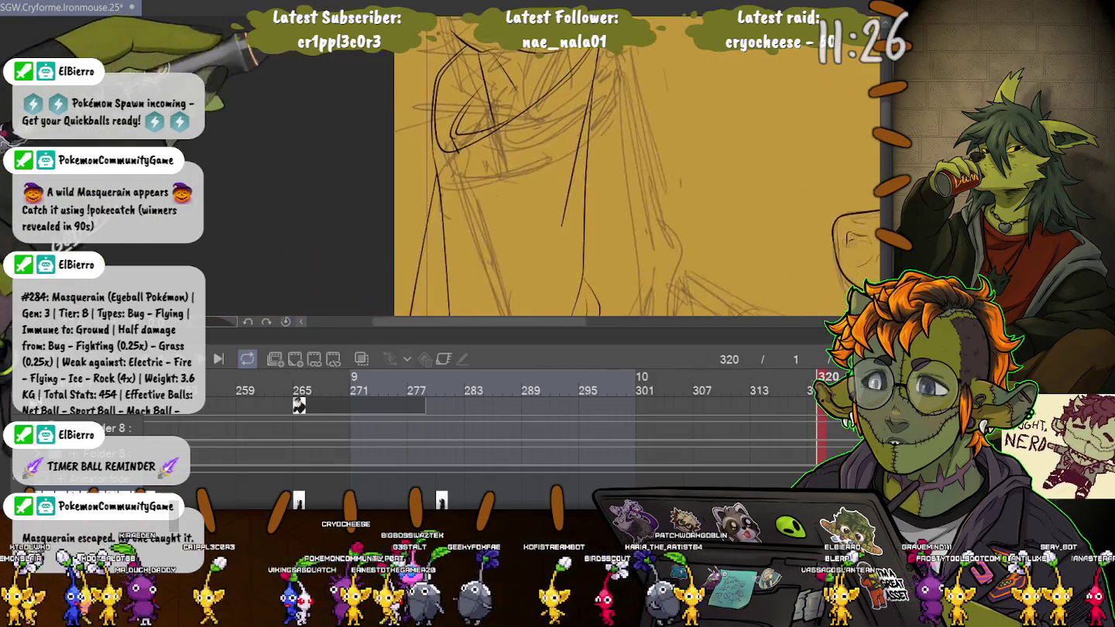
scroll(546, 166, "down", 2)
scroll(644, 167, "down", 2)
left_click_drag(643, 167, 656, 144)
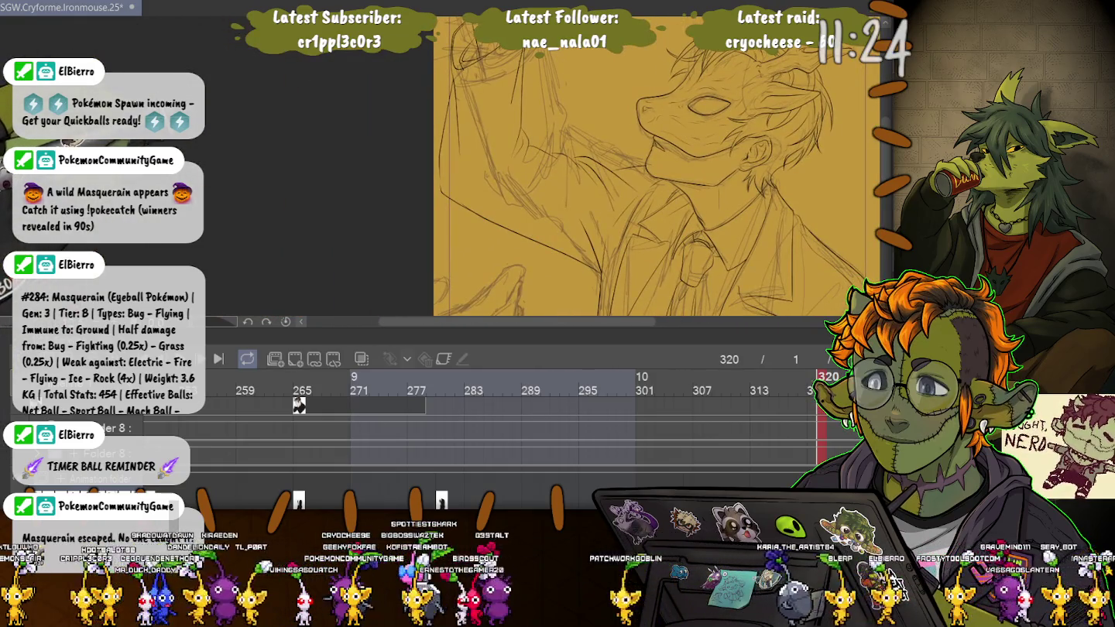
scroll(534, 123, "up", 4)
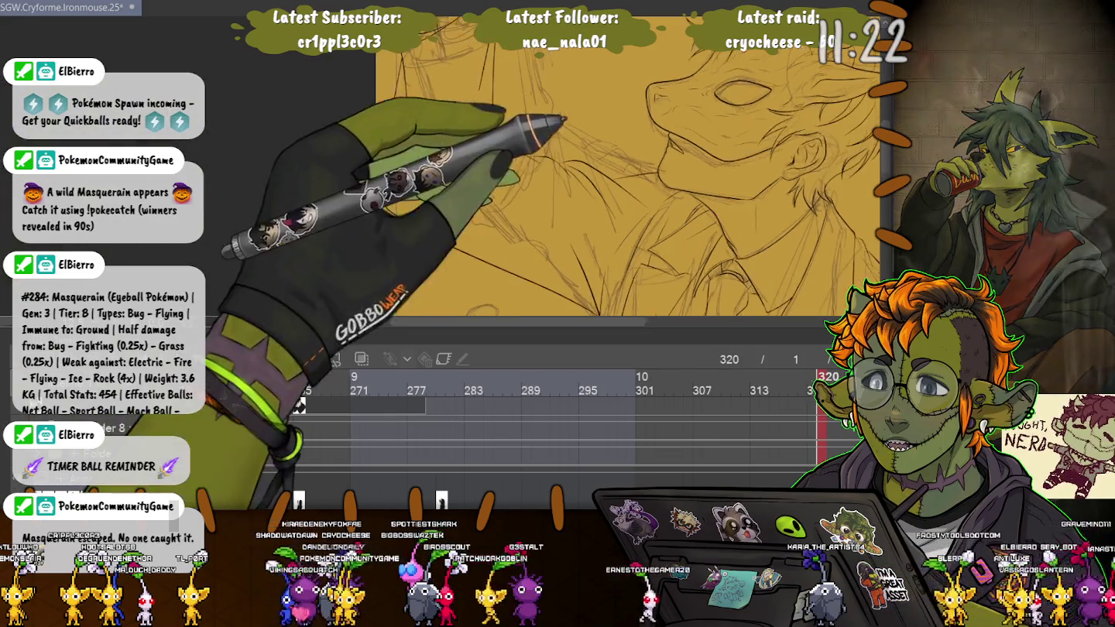
key("o")
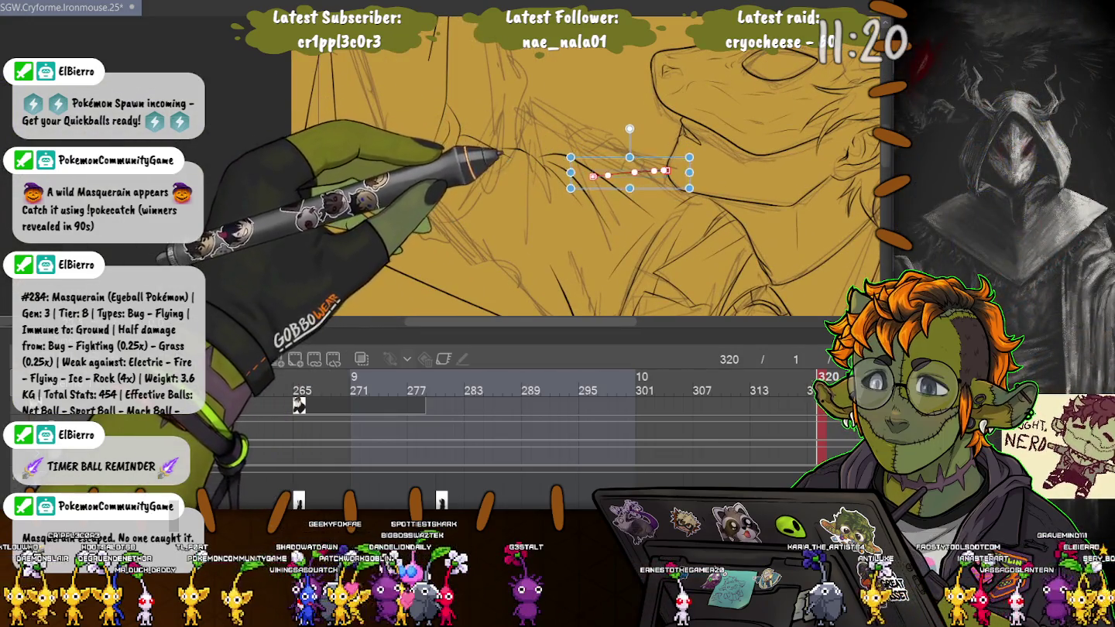
key("p")
key("o")
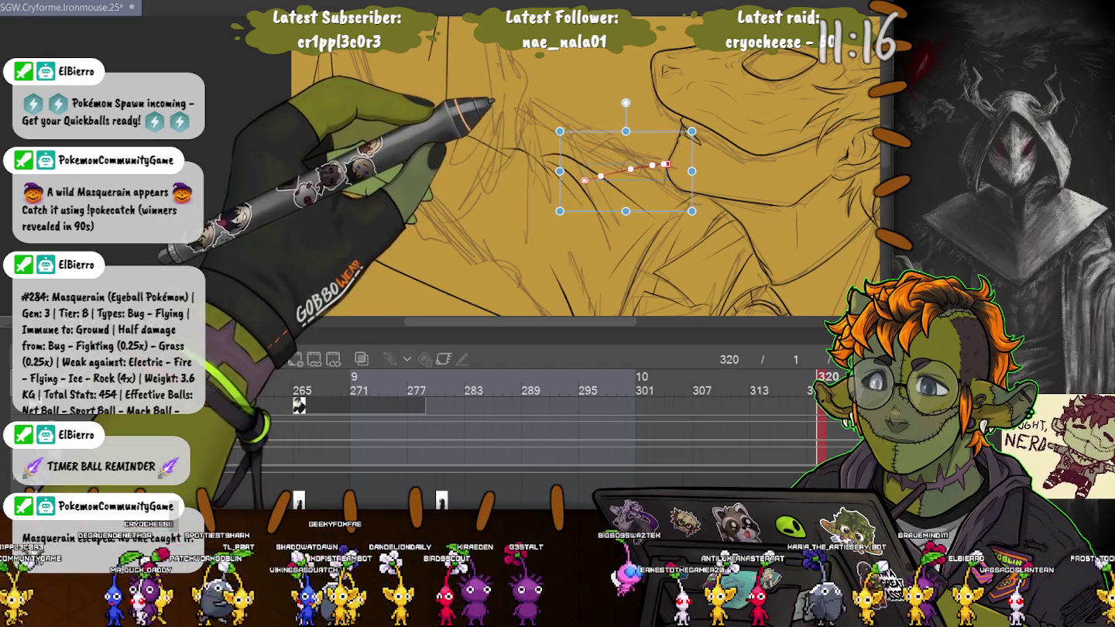
left_click_drag(705, 124, 708, 143)
key("Up")
key("Up")
key("Up")
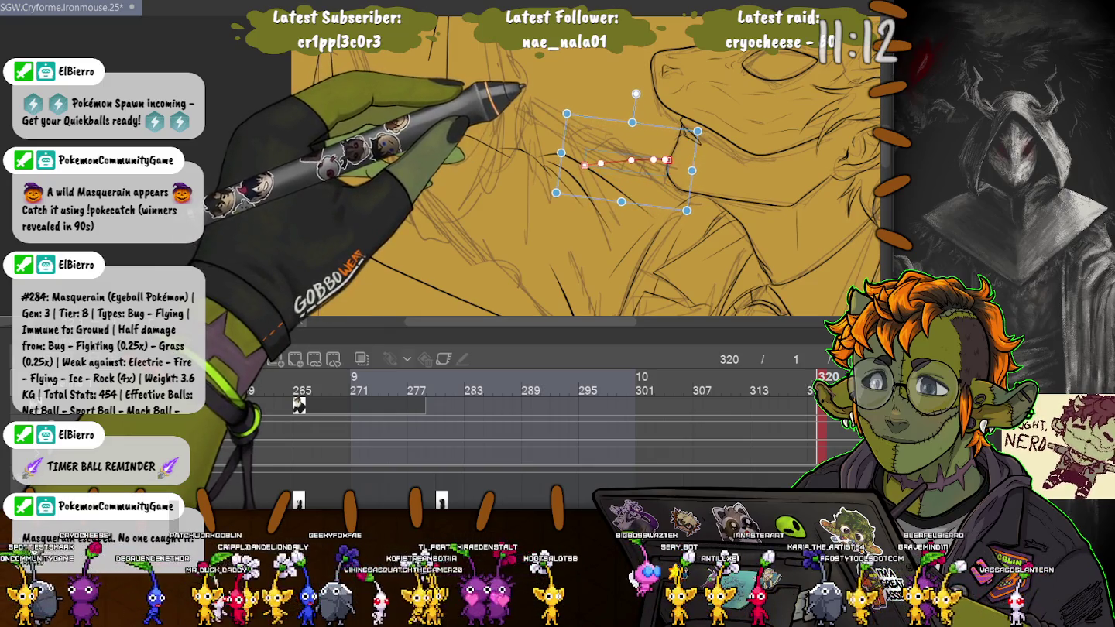
Commit the jaw line and shift one of its points slightly left
key("Return")
key("ctrl+0")
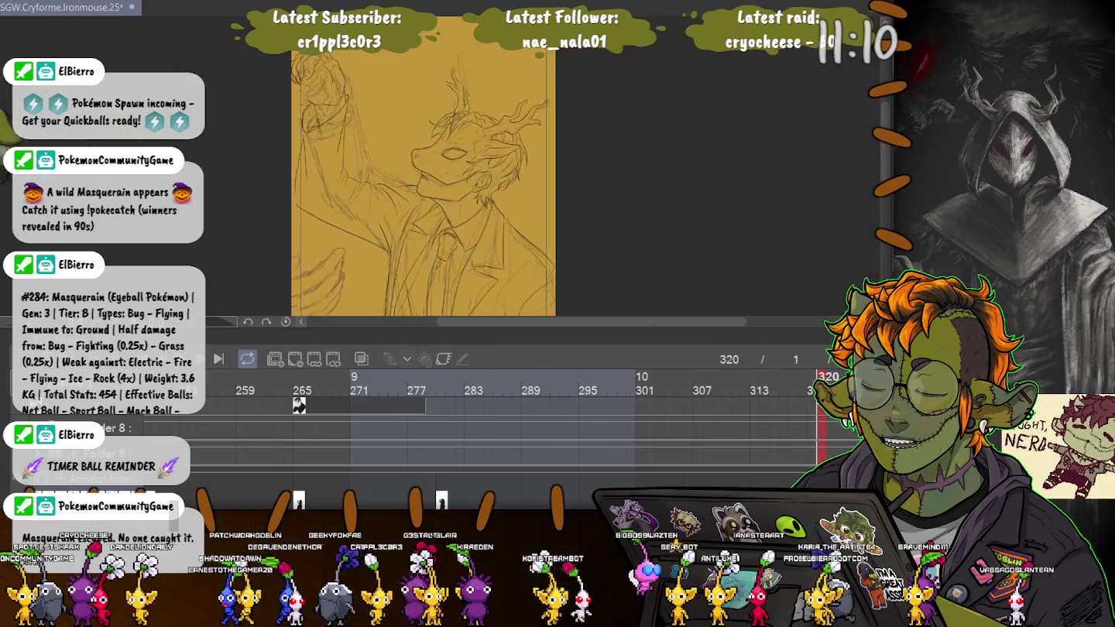
scroll(464, 178, "up", 8)
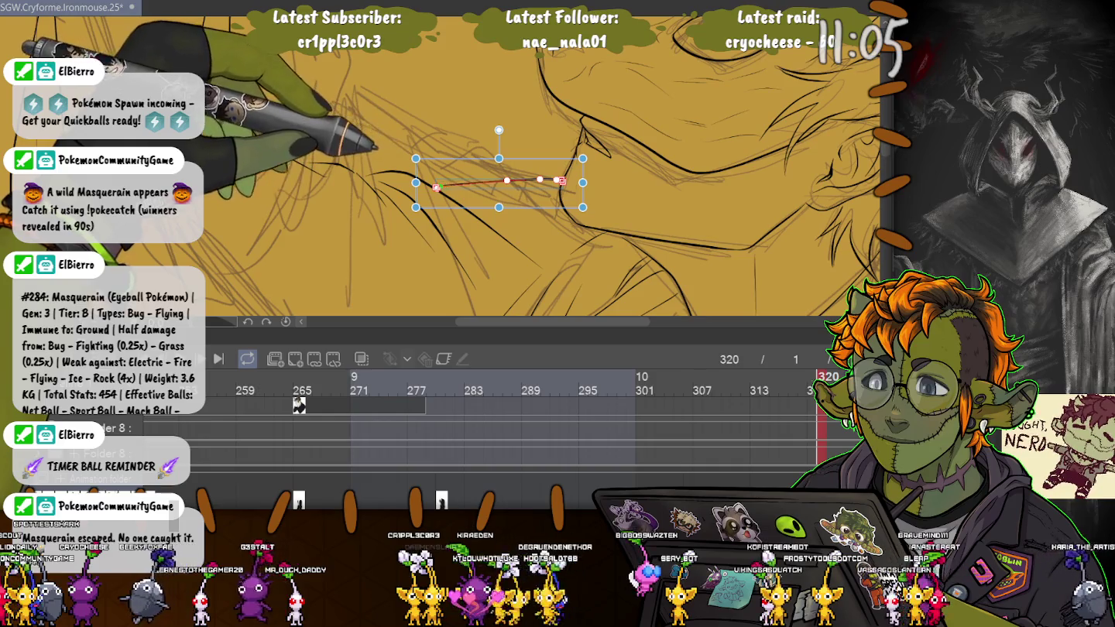
left_click_drag(506, 179, 500, 180)
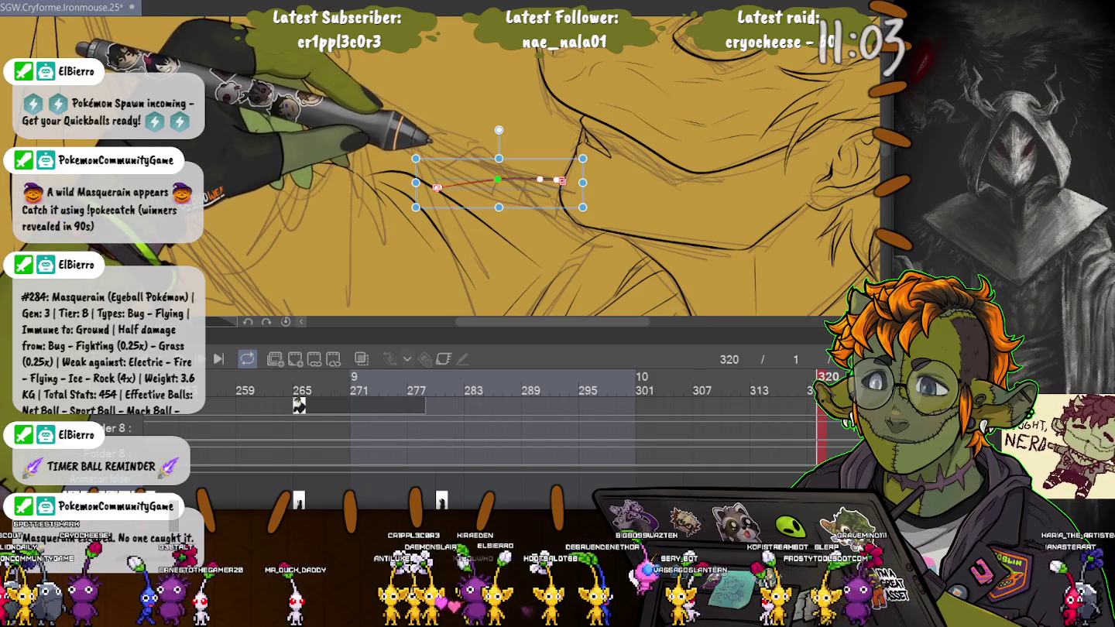
scroll(464, 178, "down", 4)
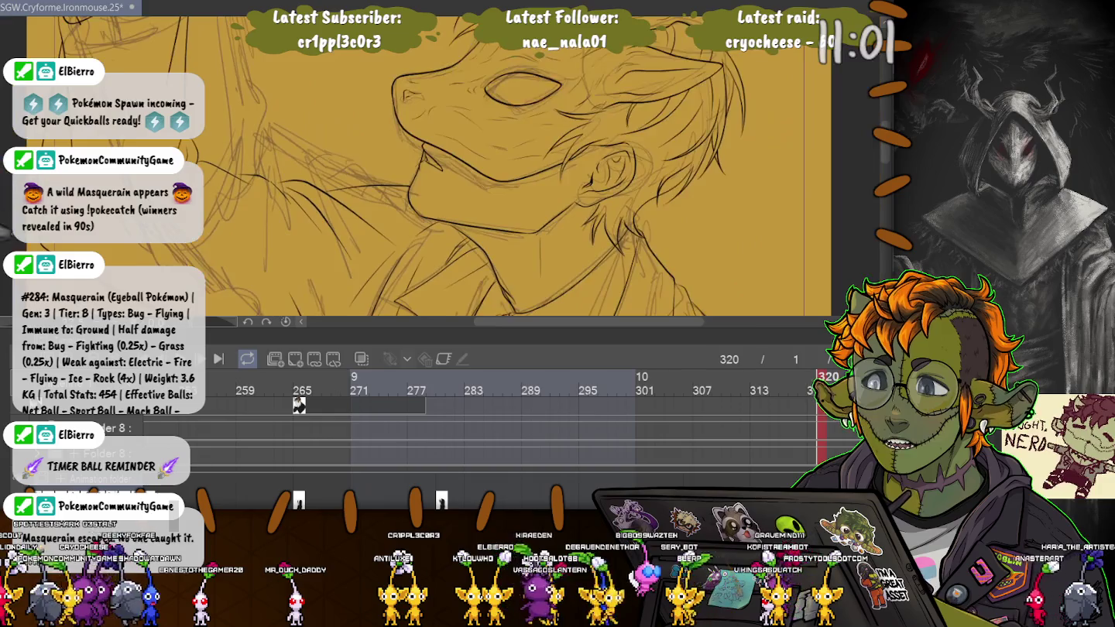
scroll(465, 177, "down", 3)
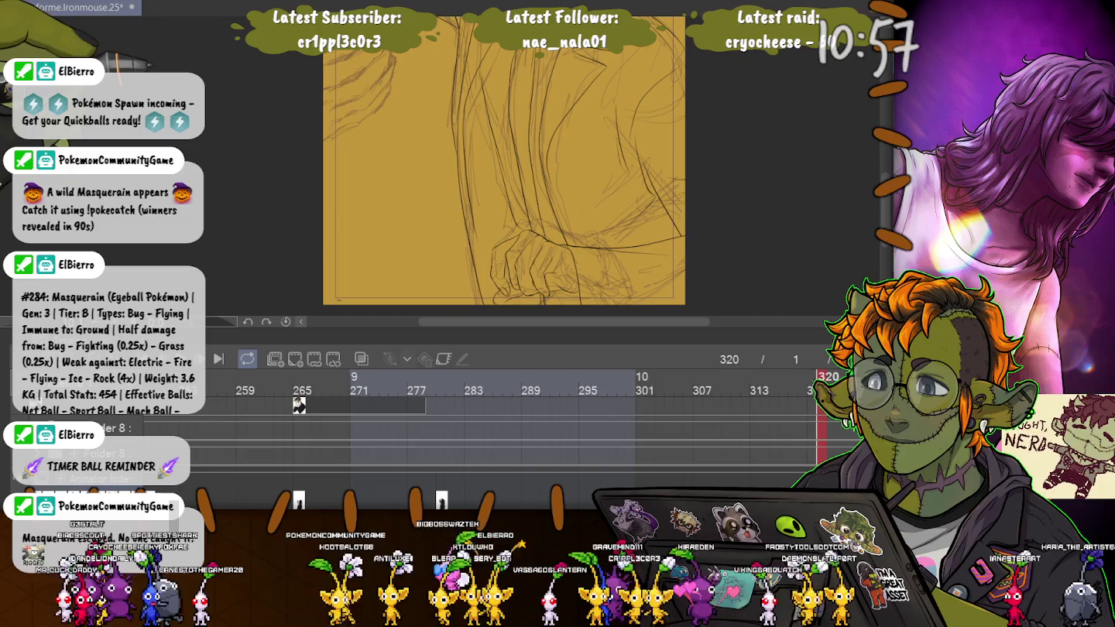
Drag a control point on the torso ink line up and right so it follows the mustard sketch
scroll(502, 166, "up", 2)
scroll(502, 167, "up", 2)
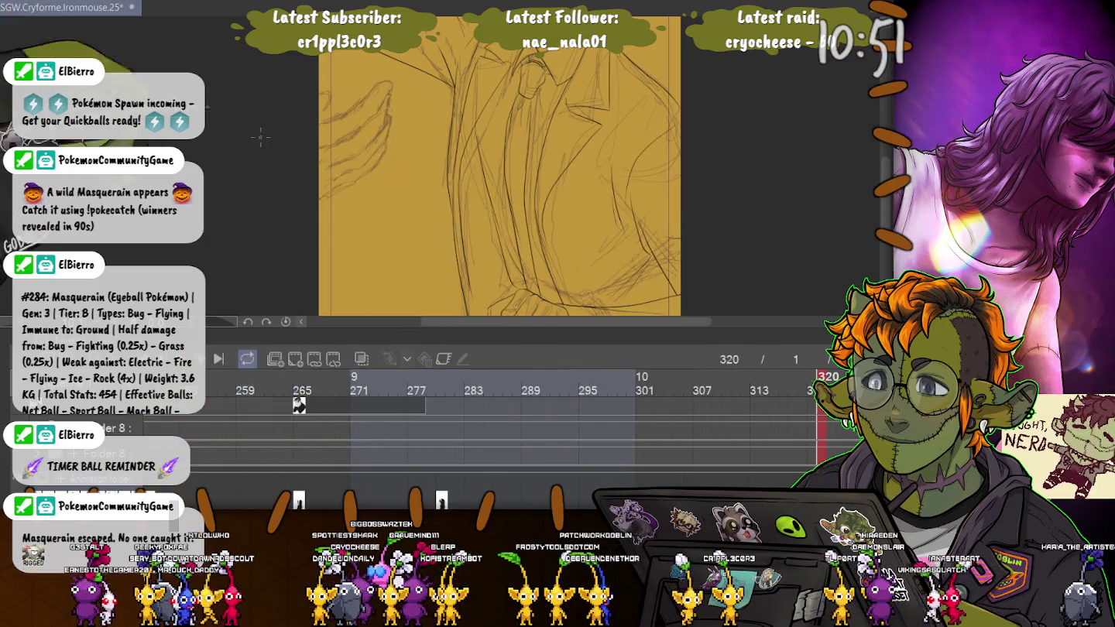
scroll(227, 136, "down", 2)
scroll(450, 159, "up", 2)
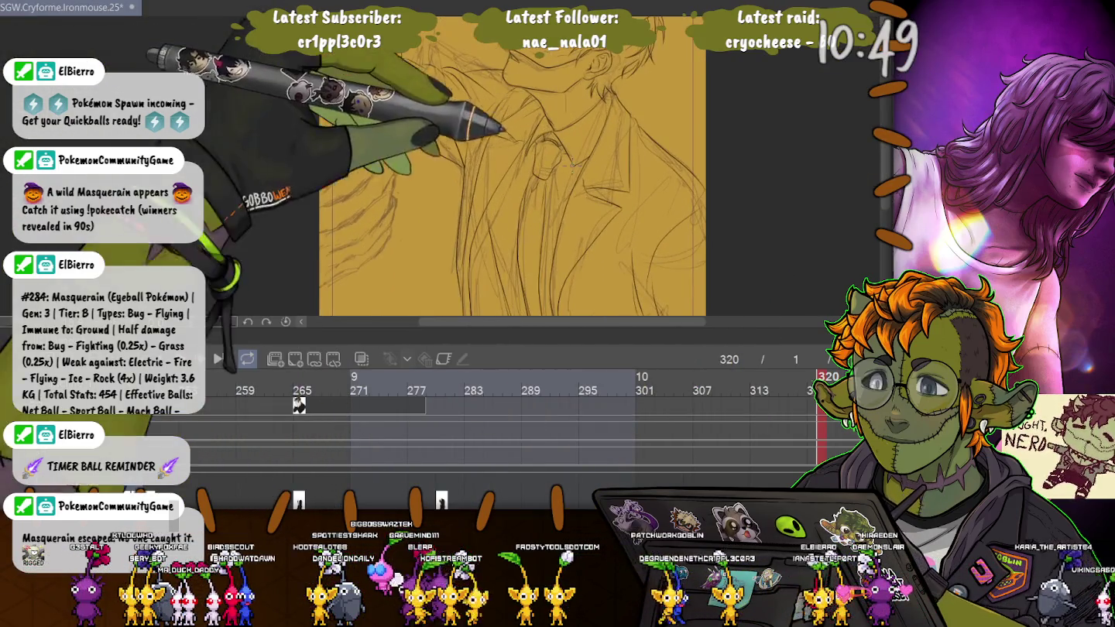
scroll(511, 163, "up", 2)
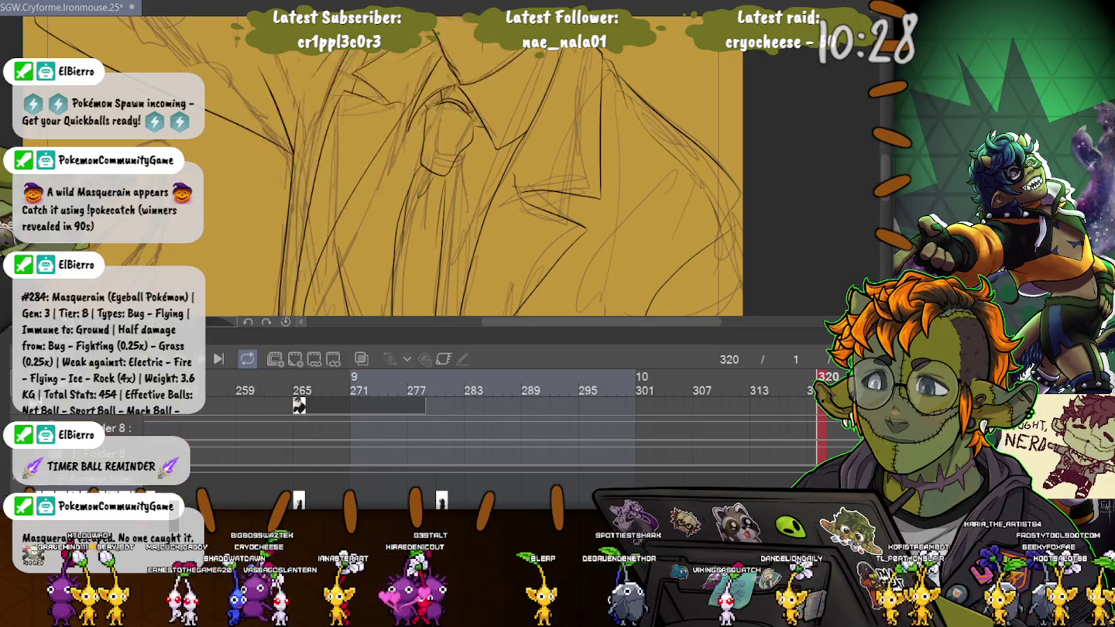
scroll(387, 170, "down", 3)
scroll(400, 161, "up", 2)
scroll(401, 161, "up", 1)
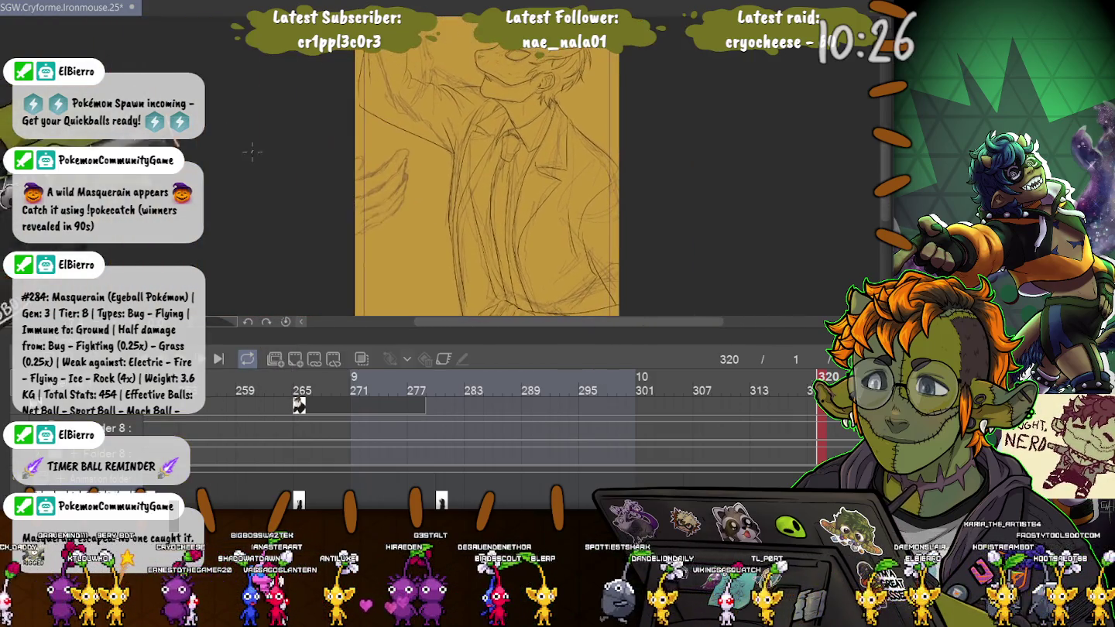
scroll(401, 161, "up", 1)
scroll(400, 161, "up", 1)
scroll(401, 161, "up", 1)
scroll(401, 161, "up", 1)
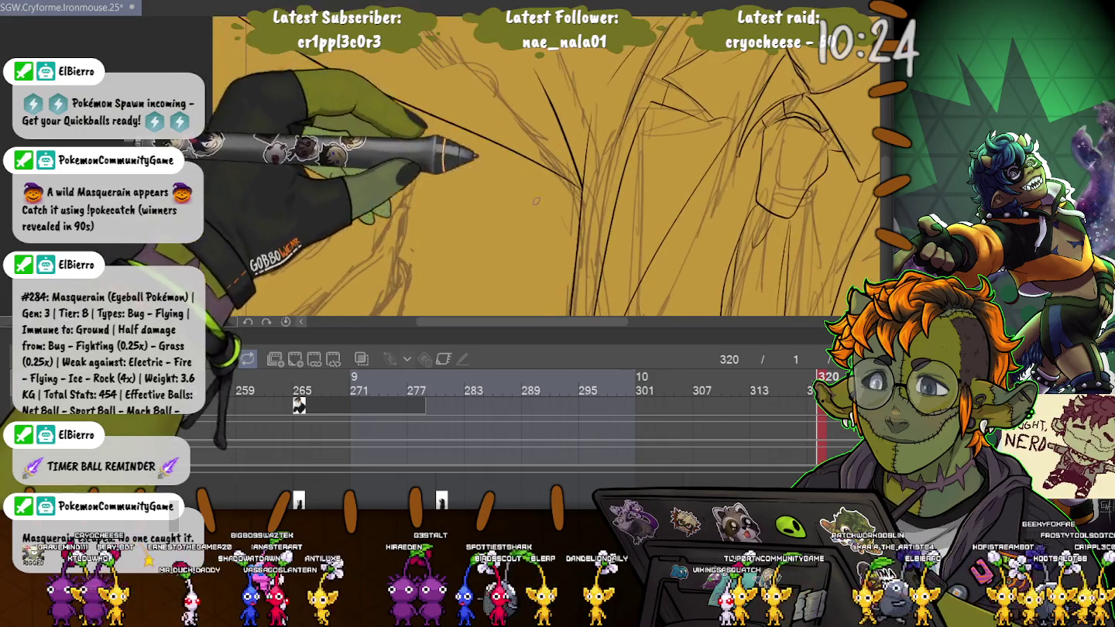
scroll(400, 161, "up", 1)
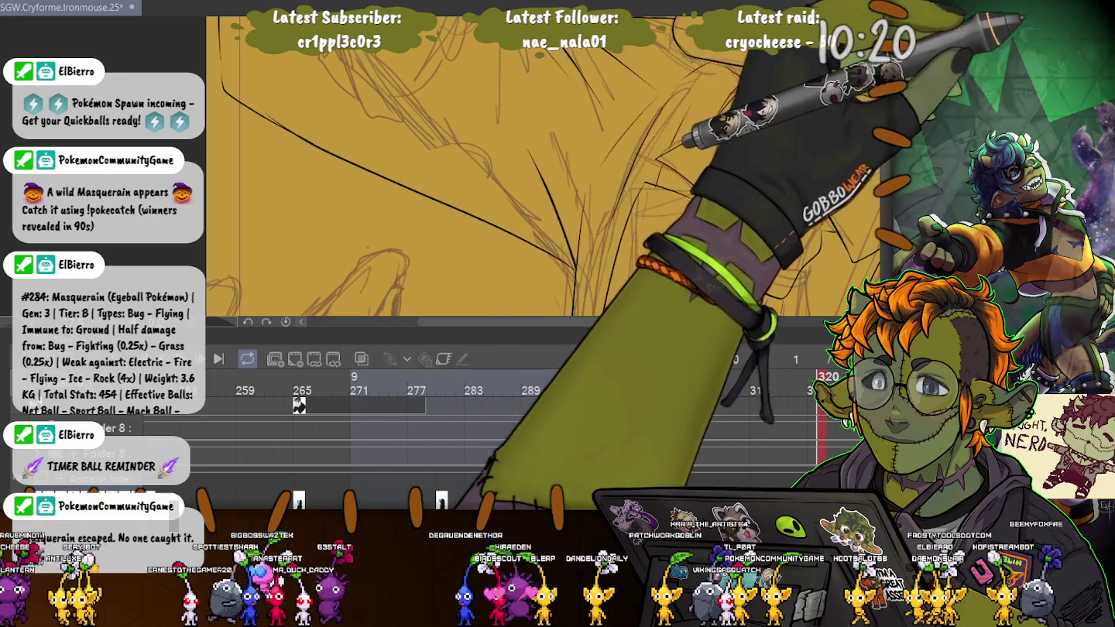
left_click(622, 136)
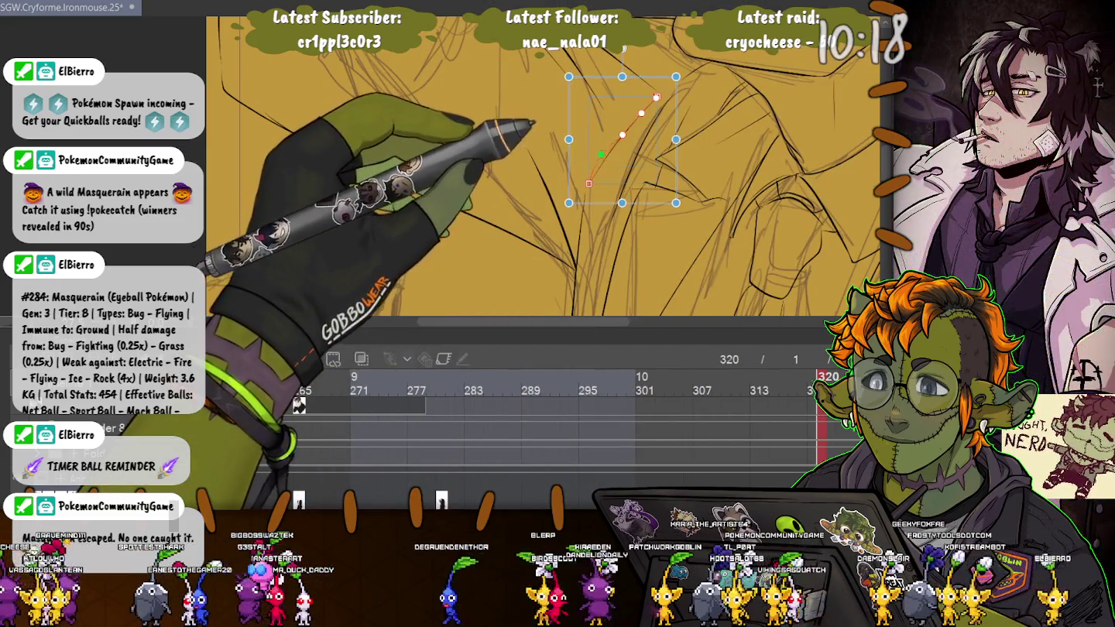
left_click_drag(623, 136, 670, 86)
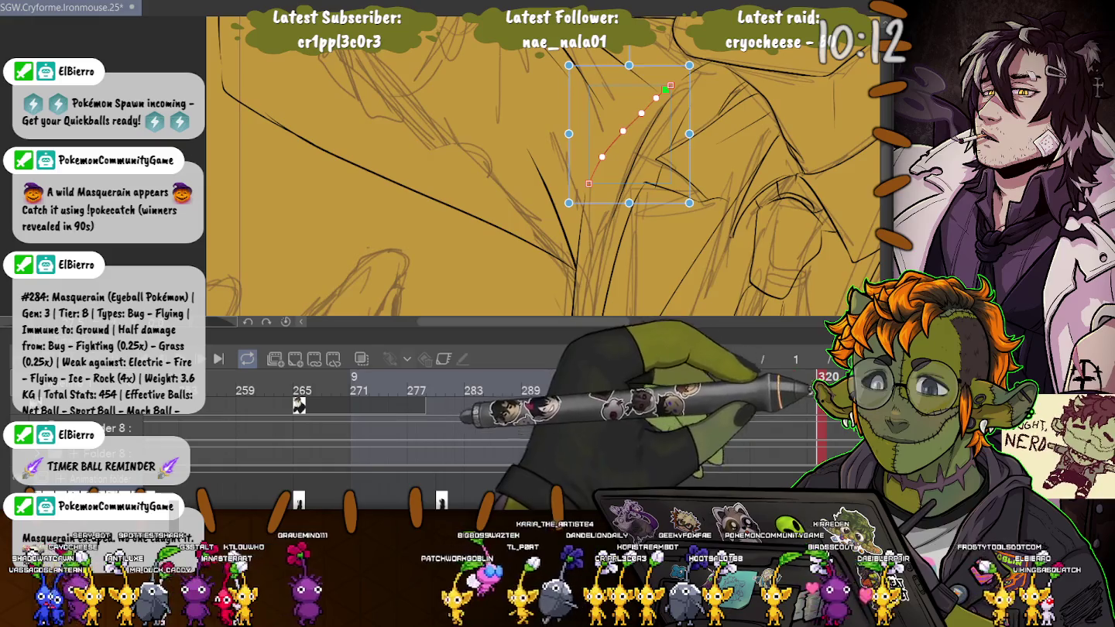
key("ctrl+minus")
key("ctrl+minus")
key("ctrl+minus")
key("ctrl+minus")
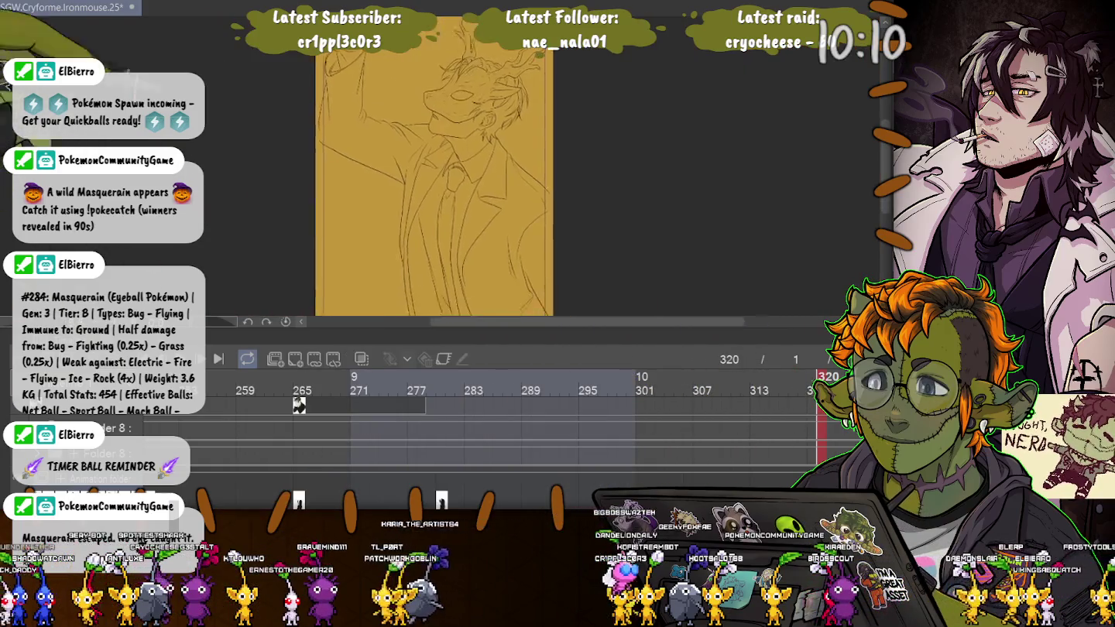
key("ctrl+minus")
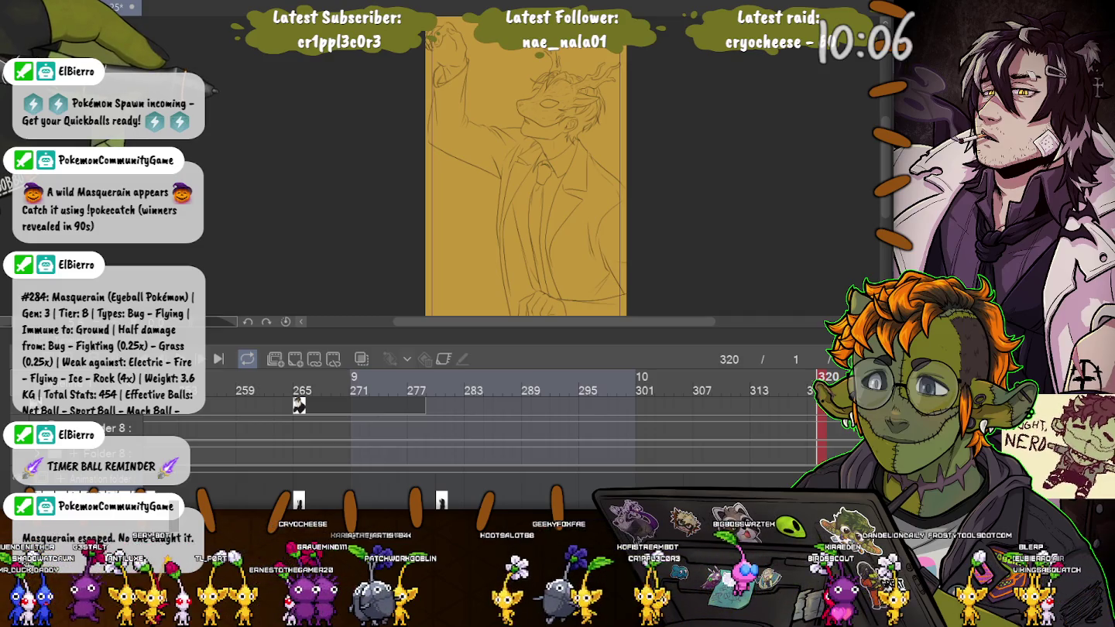
key("ctrl+plus")
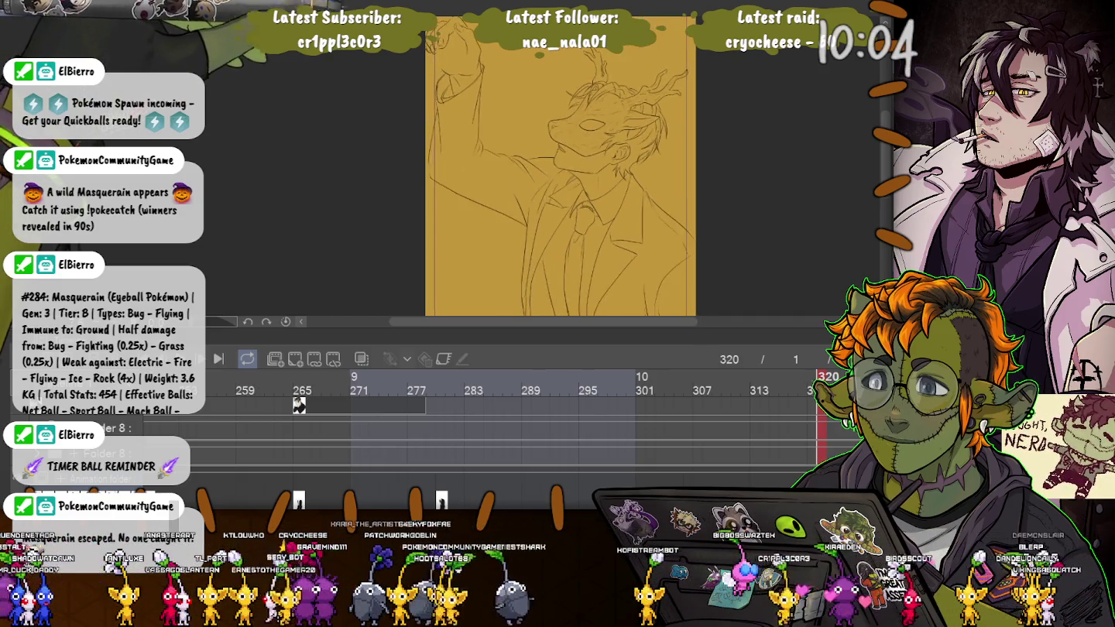
key("ctrl+plus")
key("ctrl+plus")
key("ctrl+plus")
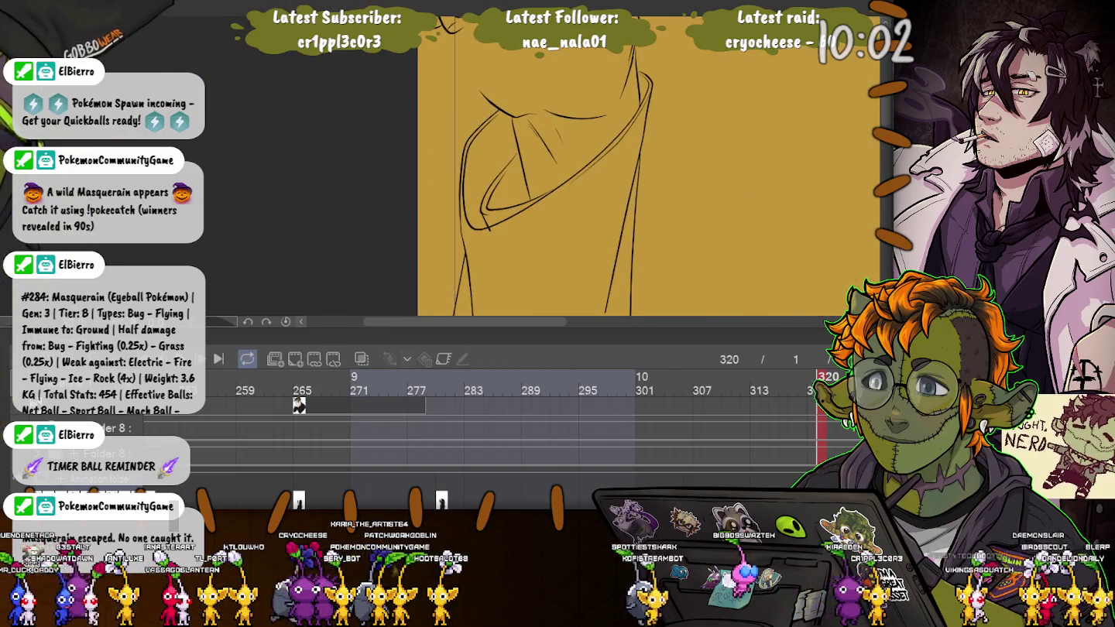
Ink a new line below the raised fist
left_click_drag(542, 154, 573, 309)
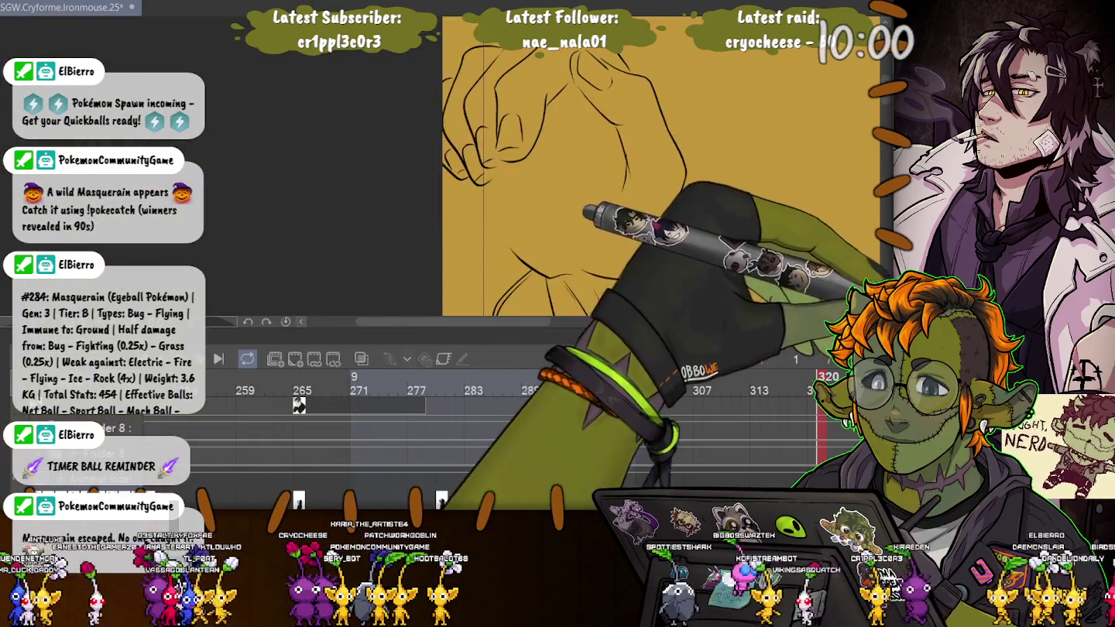
key("ctrl+plus")
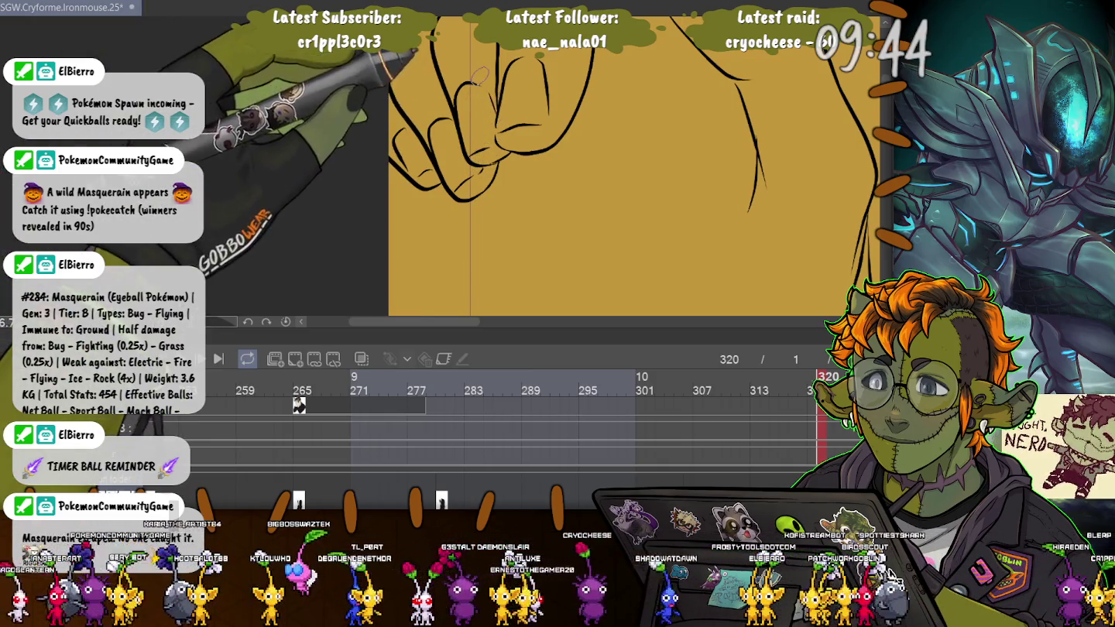
scroll(480, 168, "down", 1)
scroll(402, 171, "up", 1)
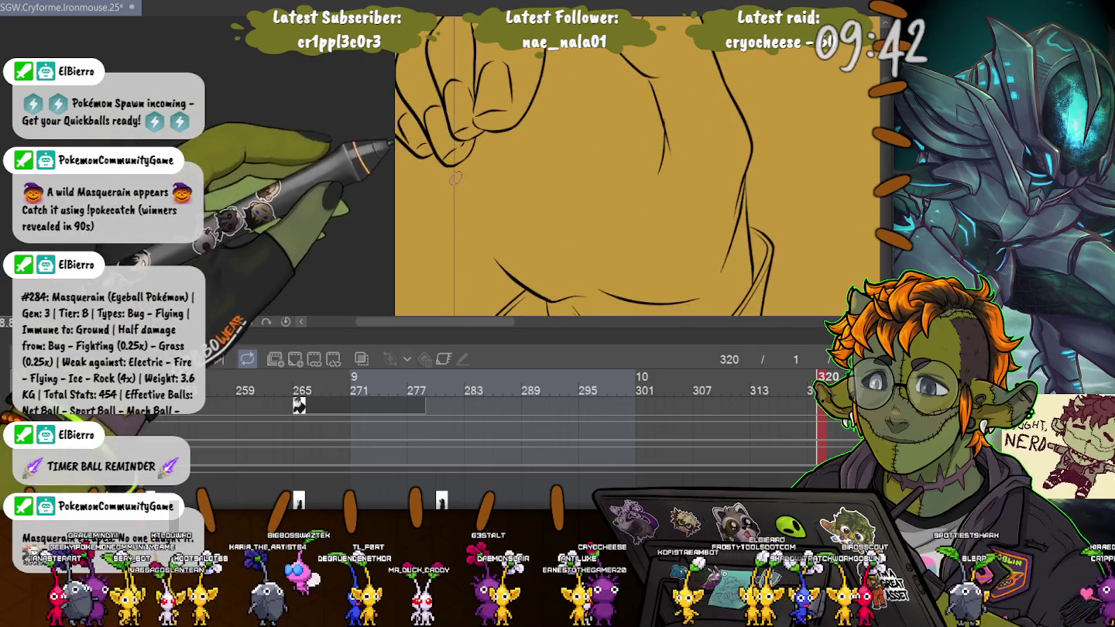
left_click_drag(454, 175, 497, 262)
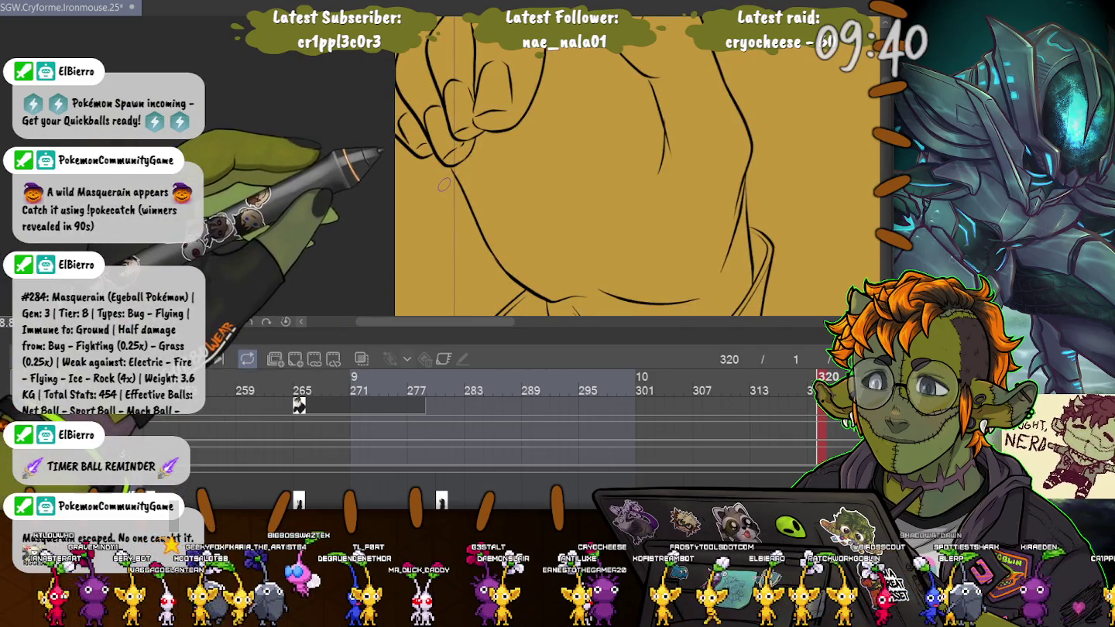
Nudge the small ink stroke on the hand slightly left
scroll(444, 184, "down", 1)
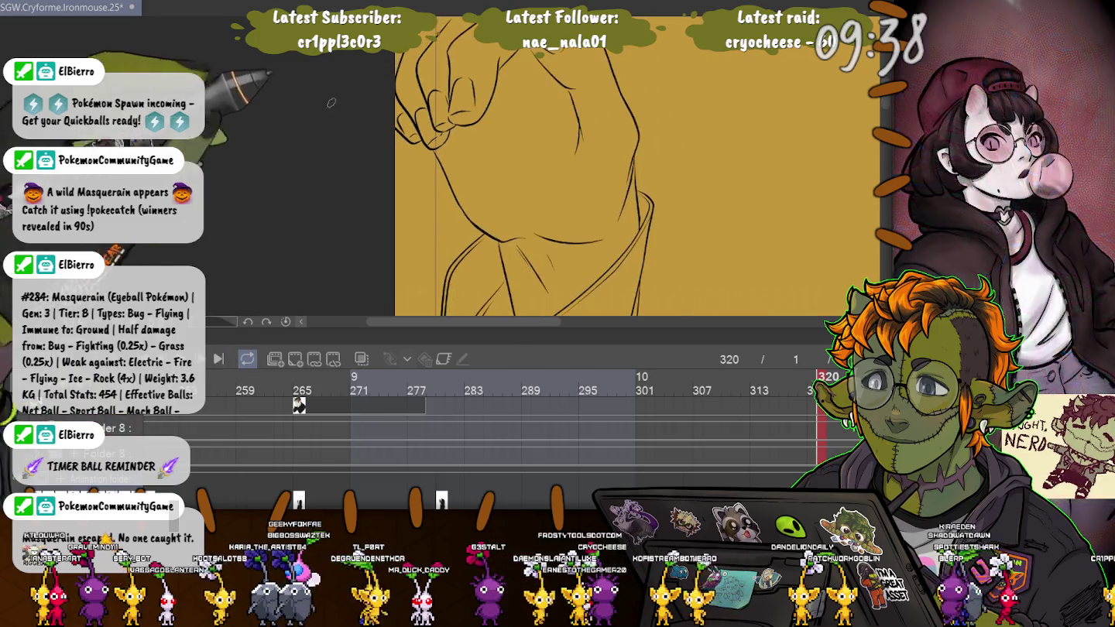
left_click(577, 131)
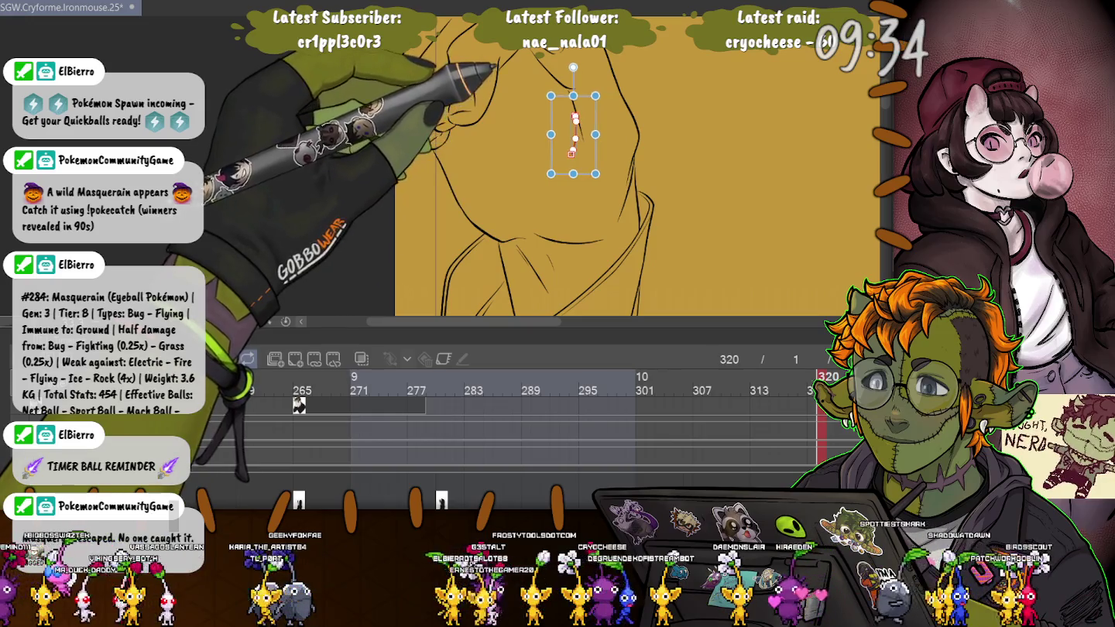
left_click_drag(576, 135, 574, 136)
scroll(631, 166, "down", 3)
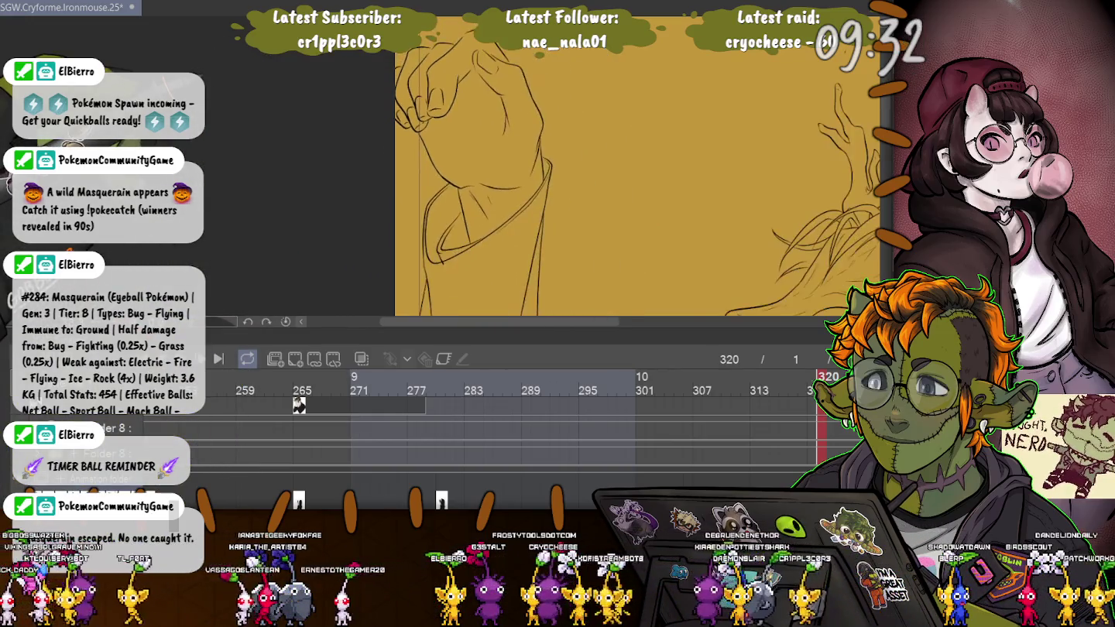
scroll(418, 108, "down", 2)
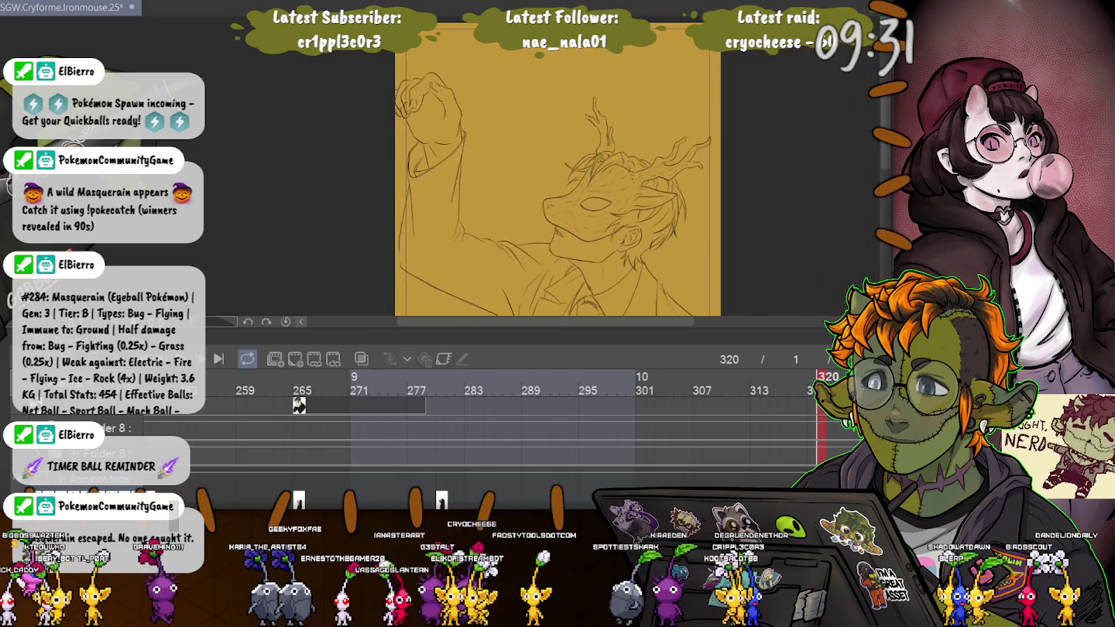
scroll(498, 155, "down", 2)
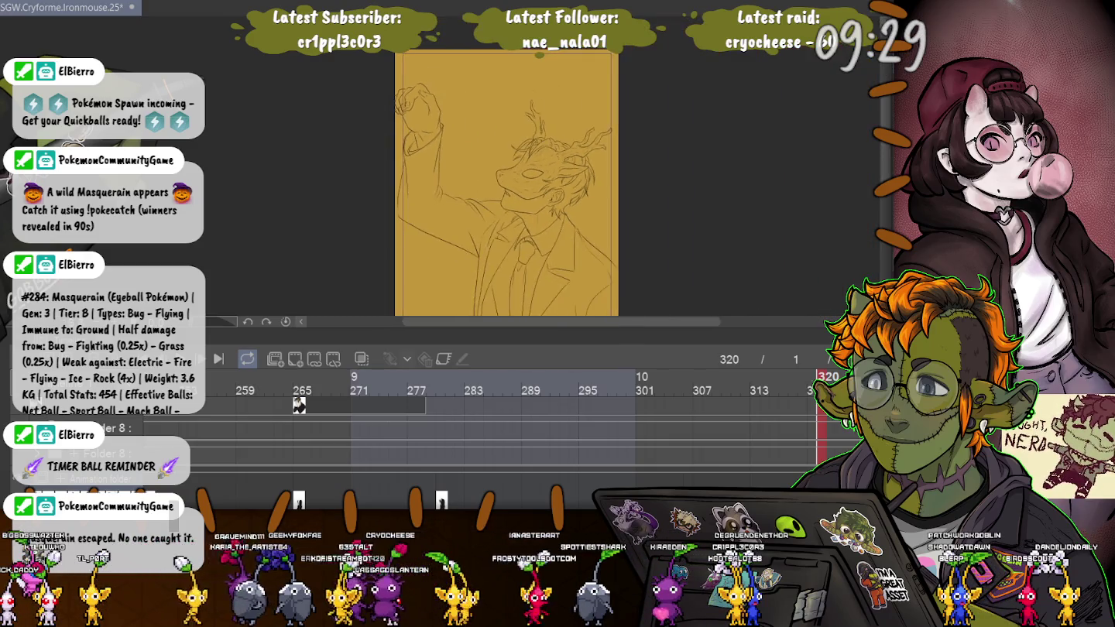
scroll(499, 124, "down", 2)
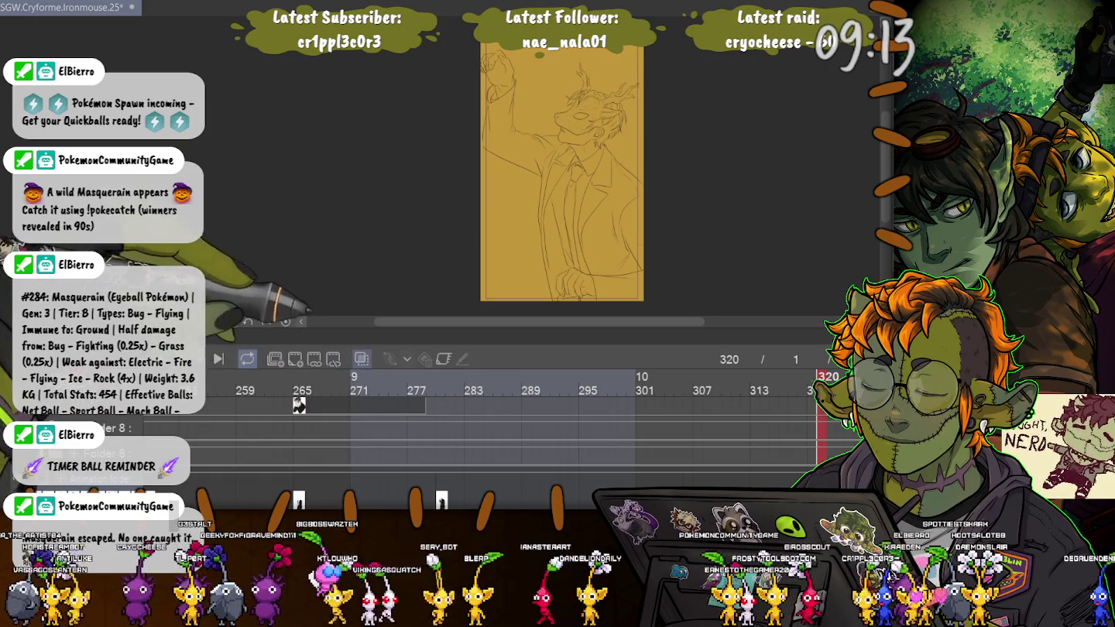
key("o")
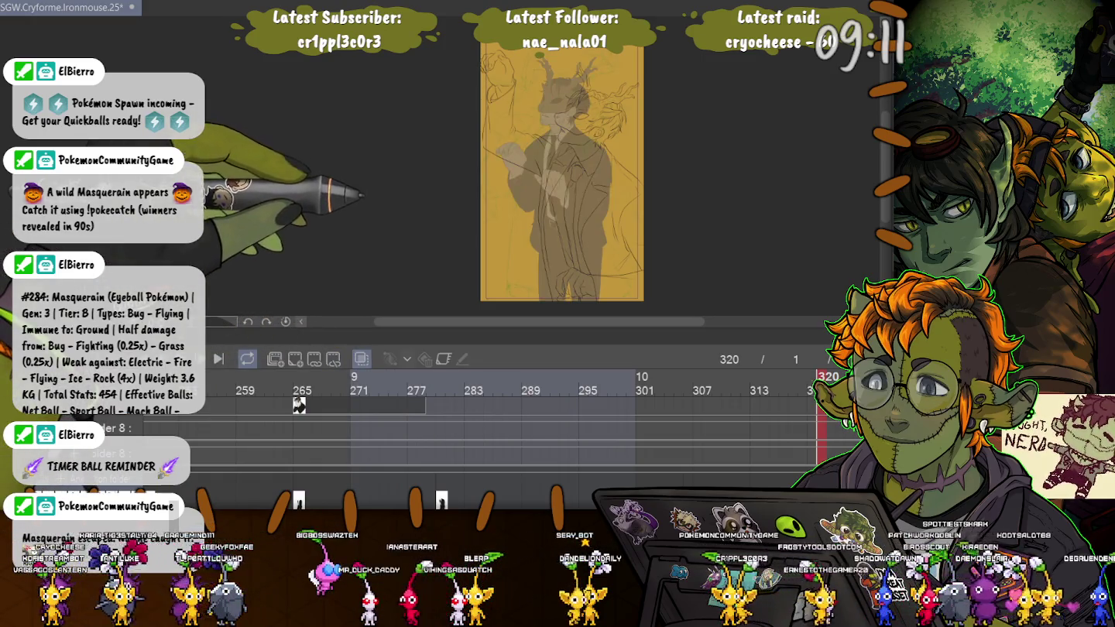
scroll(561, 155, "up", 5)
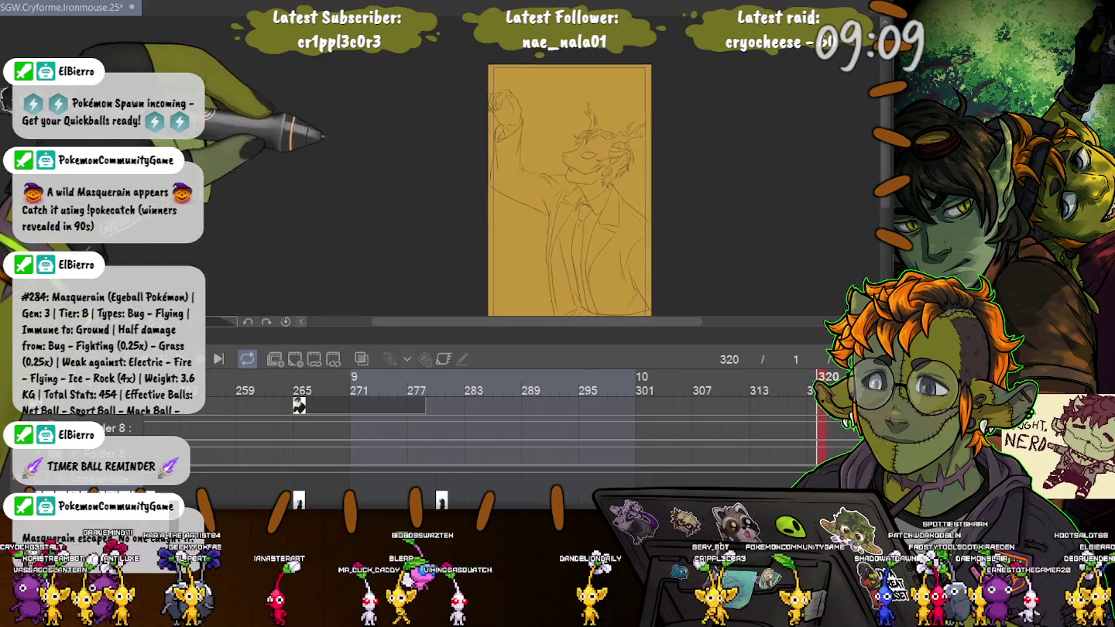
scroll(542, 116, "up", 2)
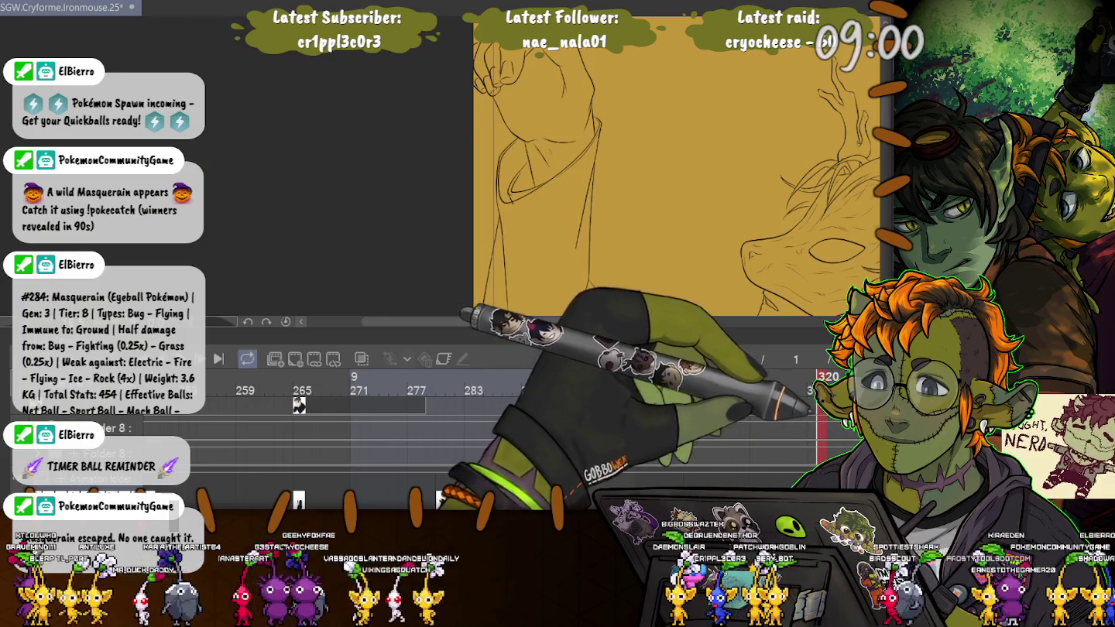
key("ctrl+z")
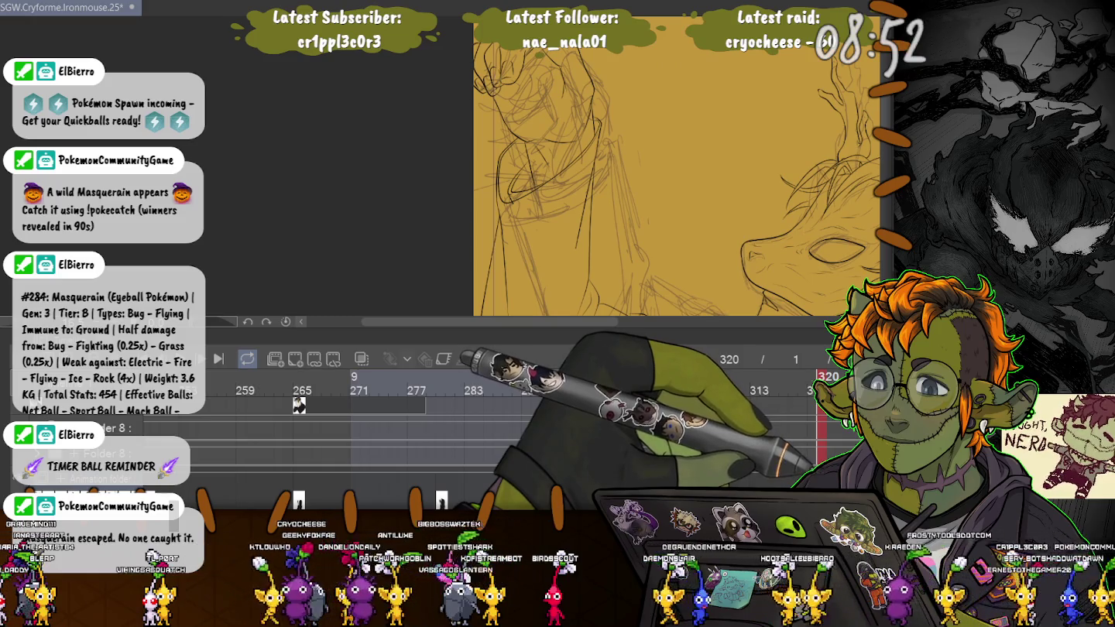
key("ctrl+z")
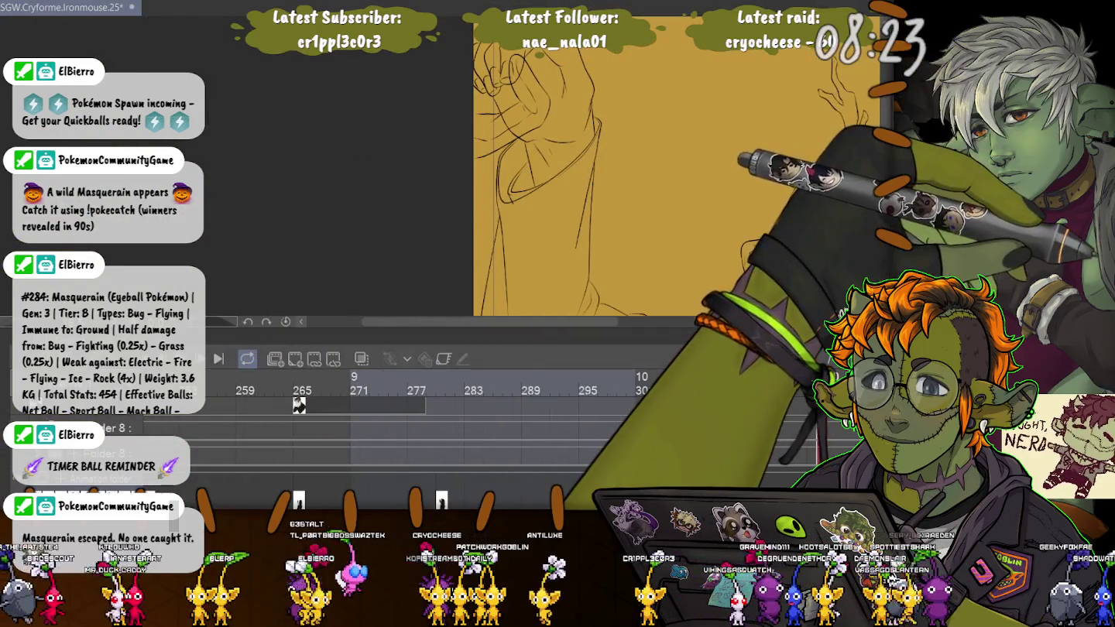
Draw a finger stroke rising from the fist, undo it, and redraw it
left_click_drag(673, 156, 689, 224)
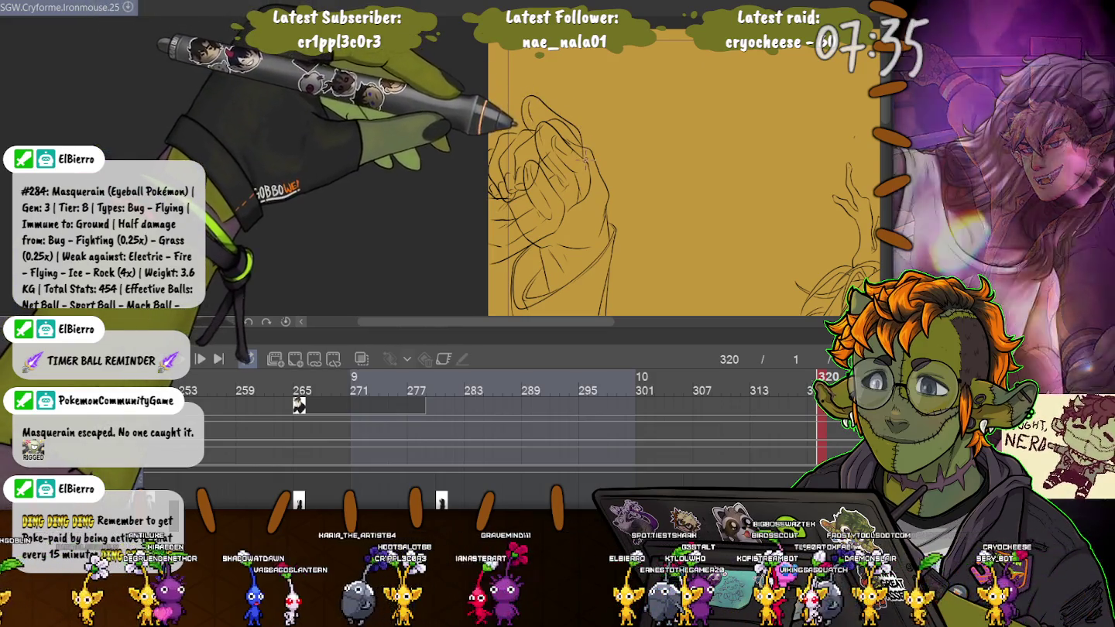
left_click_drag(581, 124, 571, 73)
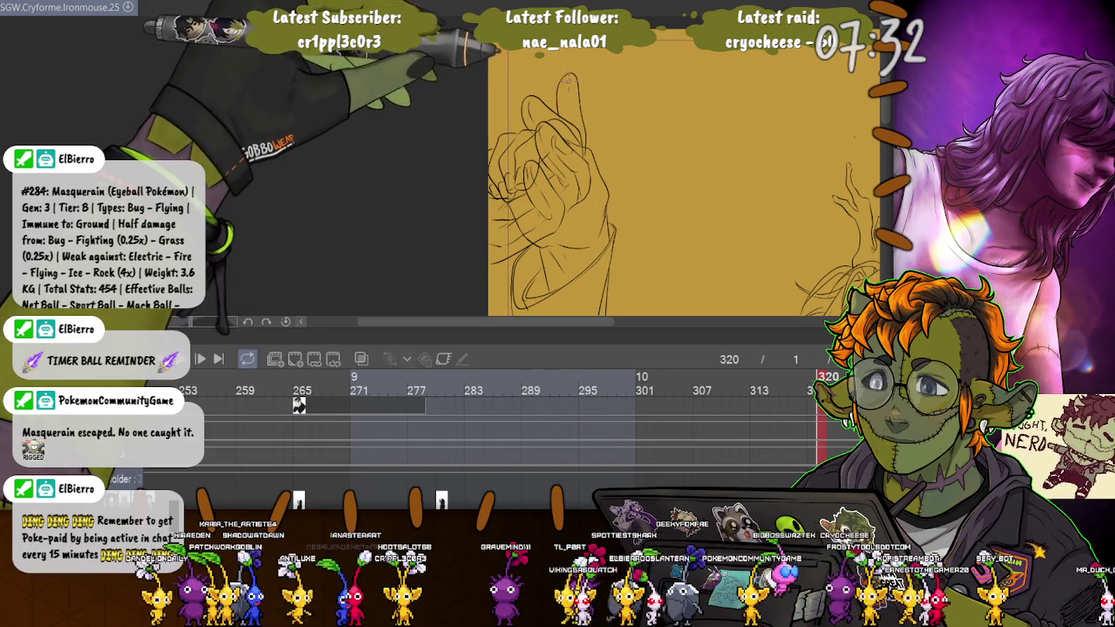
key("ctrl+z")
key("ctrl+z")
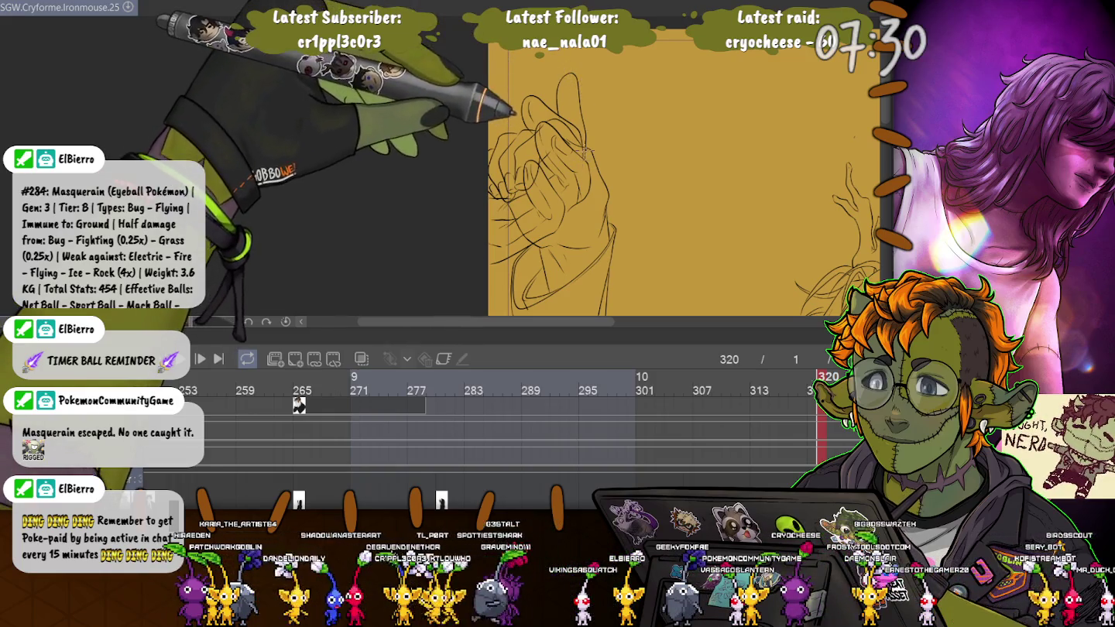
left_click_drag(589, 133, 582, 93)
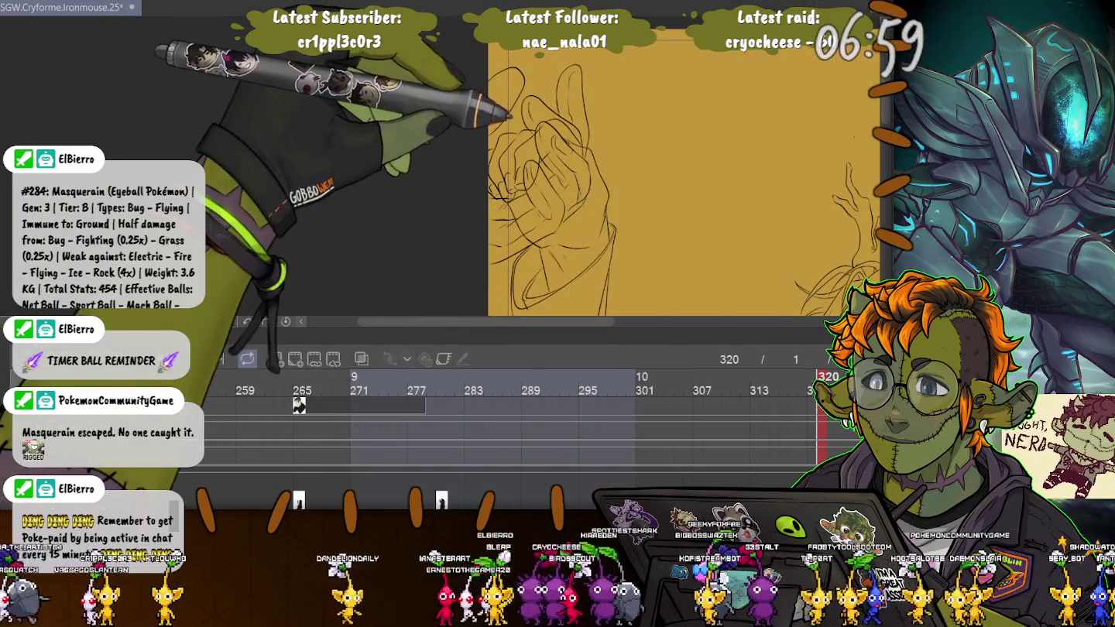
Stretch the brow curve above the lizard's eye toward the upper right and commit it
scroll(596, 184, "up", 5)
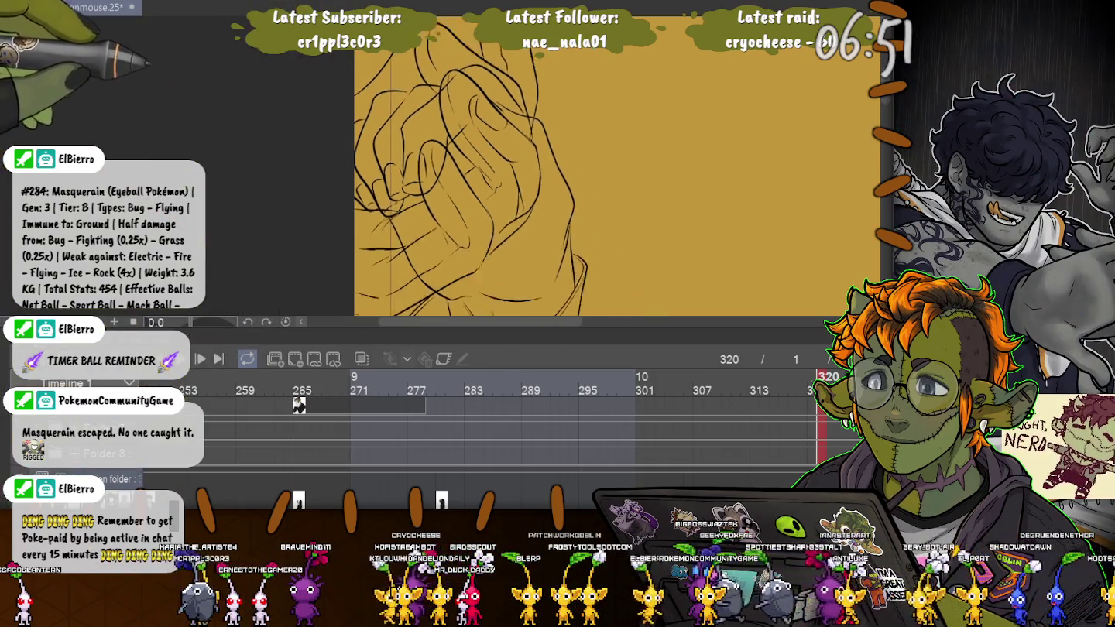
scroll(616, 167, "down", 5)
scroll(617, 178, "down", 2)
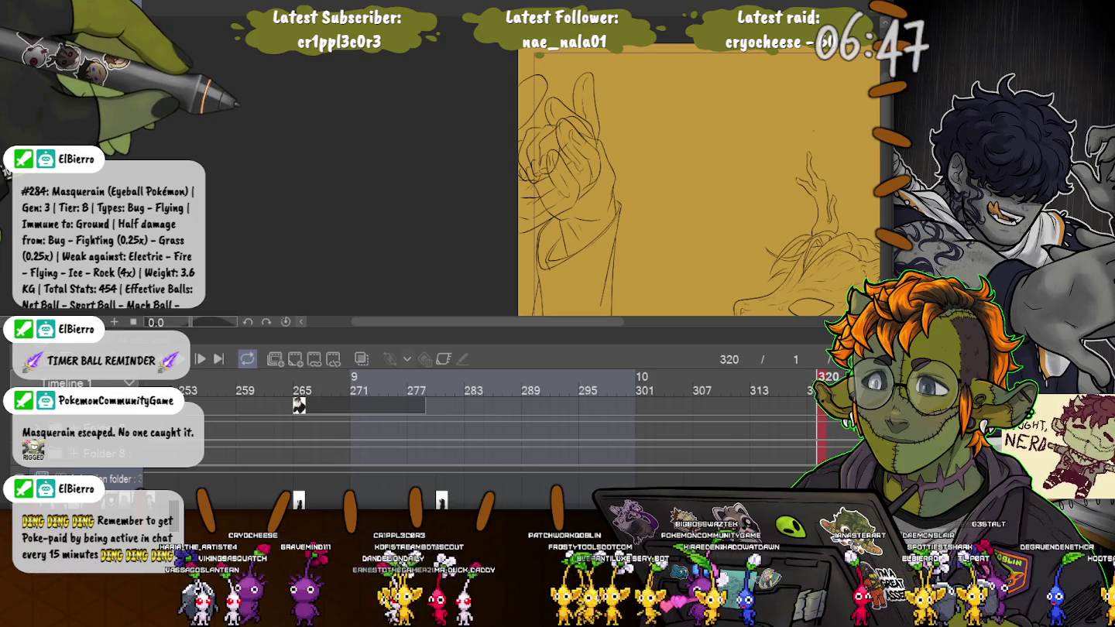
scroll(696, 178, "up", 2)
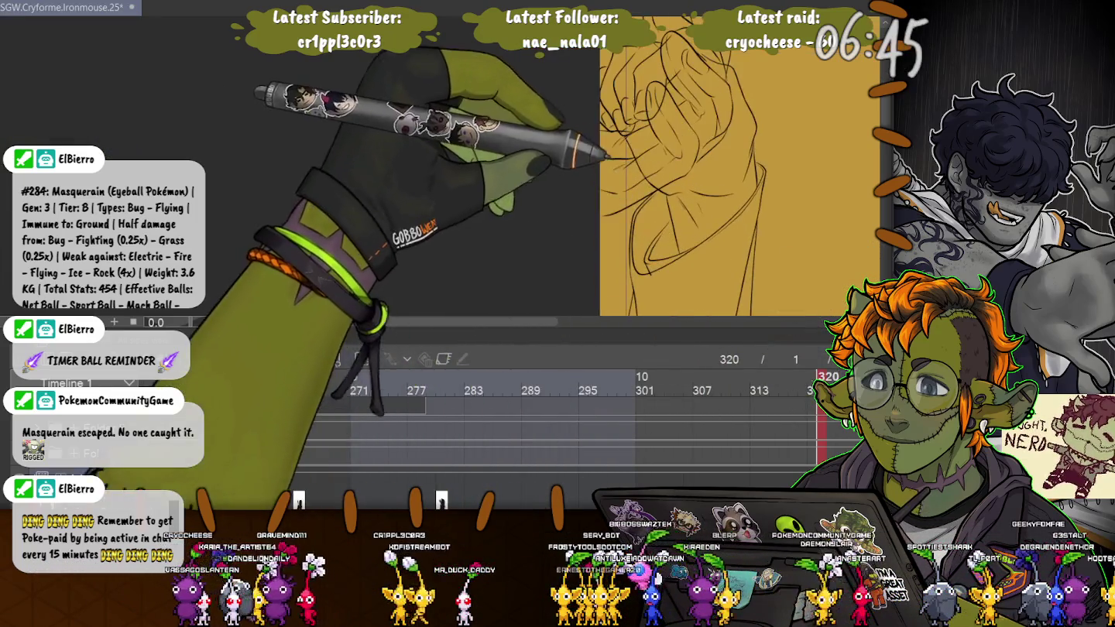
scroll(697, 178, "up", 3)
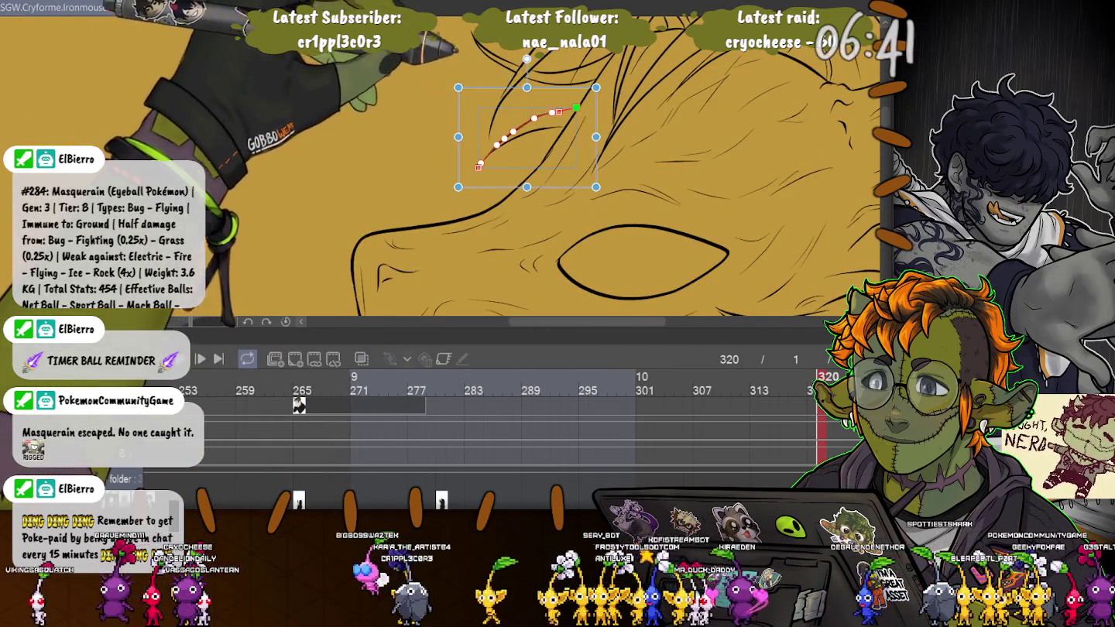
left_click_drag(576, 108, 595, 87)
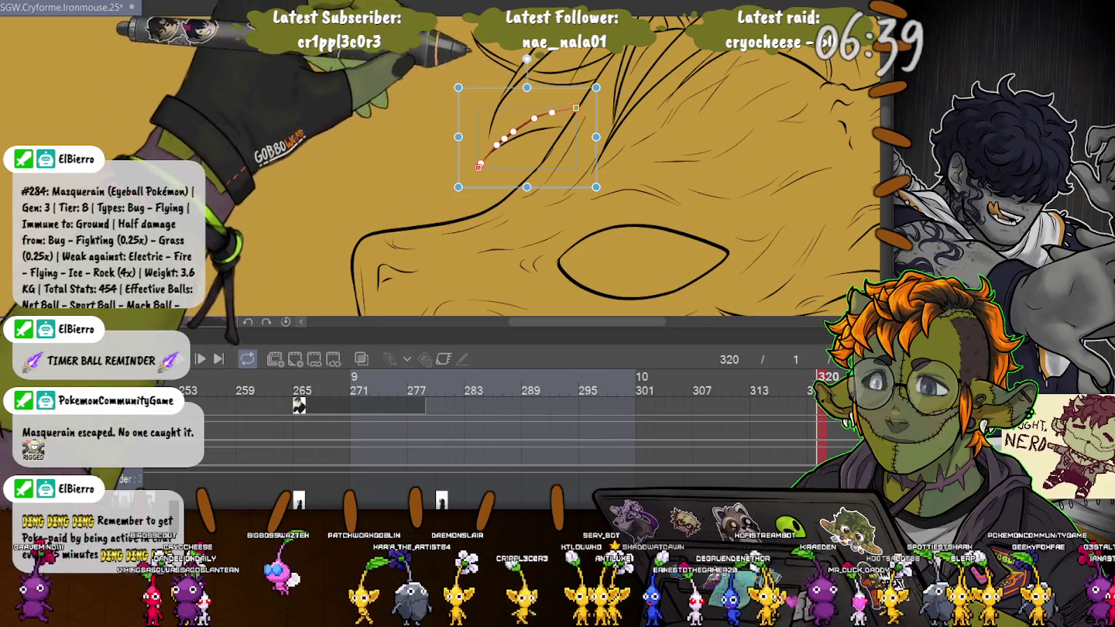
key("Return")
scroll(619, 178, "down", 1)
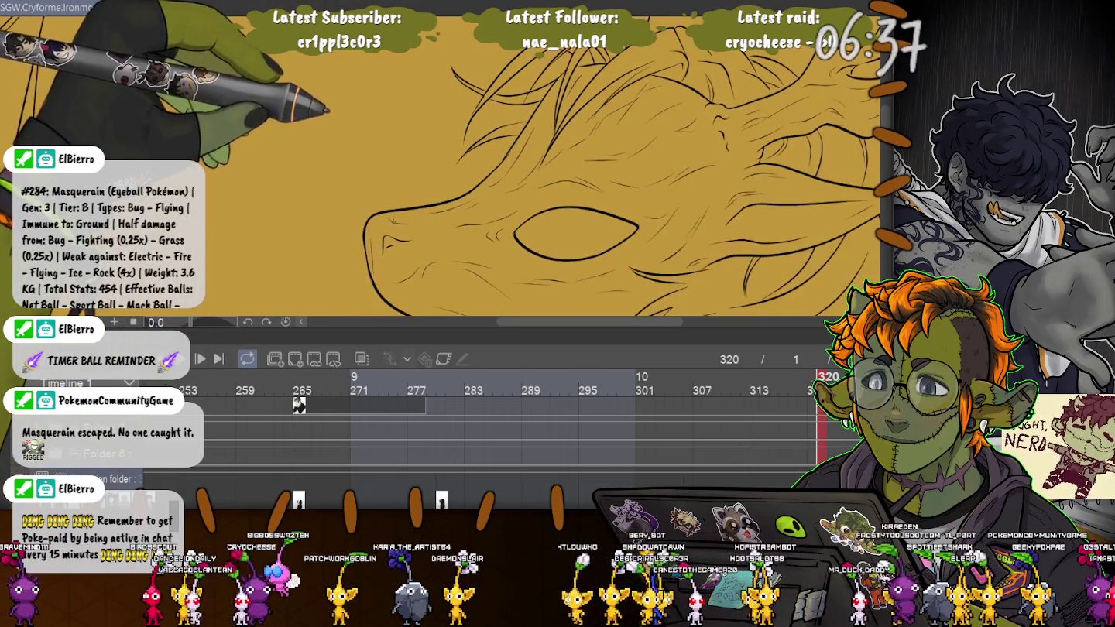
scroll(464, 166, "down", 1)
scroll(465, 166, "down", 2)
scroll(464, 167, "down", 2)
scroll(248, 167, "up", 2)
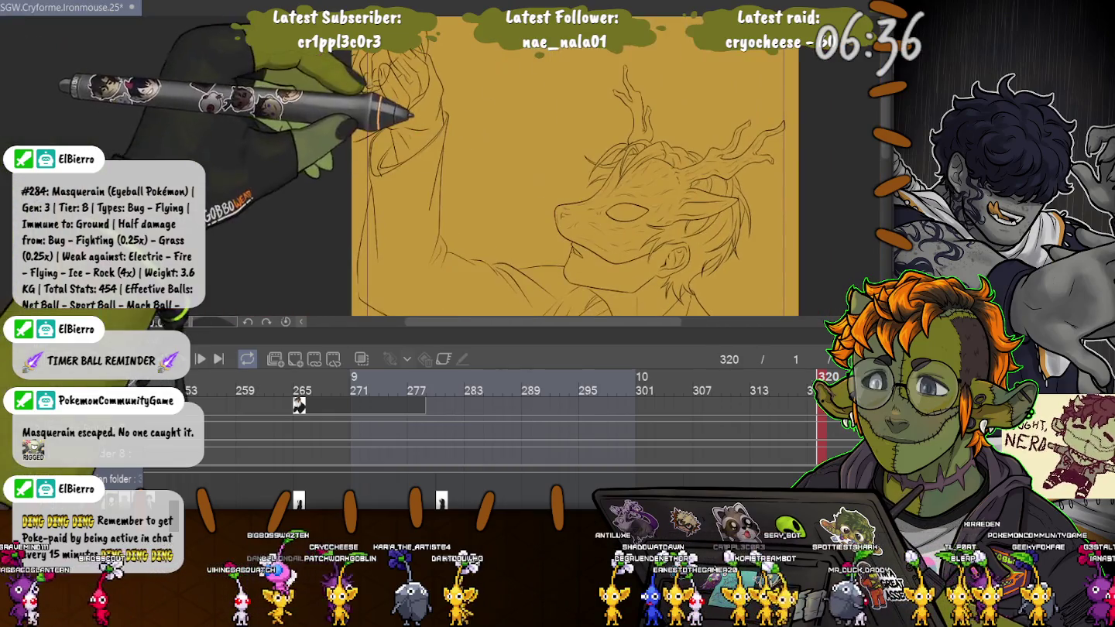
Zoom in close on the raised hand's finger sketch
scroll(248, 166, "up", 2)
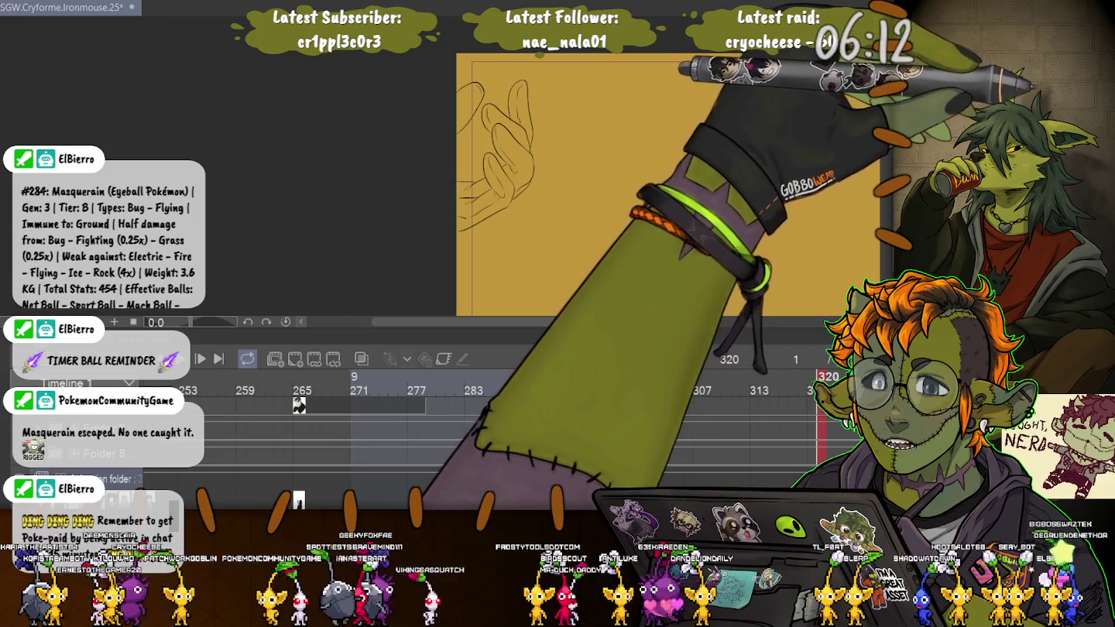
Reshape the finger curve into a fingertip loop and extend its lower end down the finger
key("ctrl+plus")
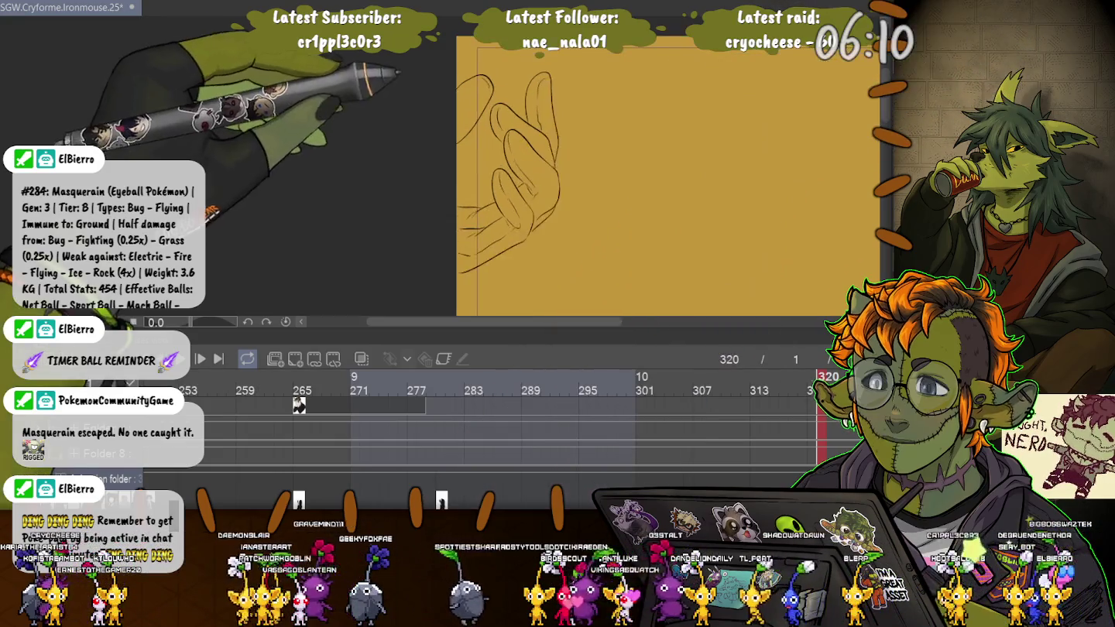
key("ctrl+plus")
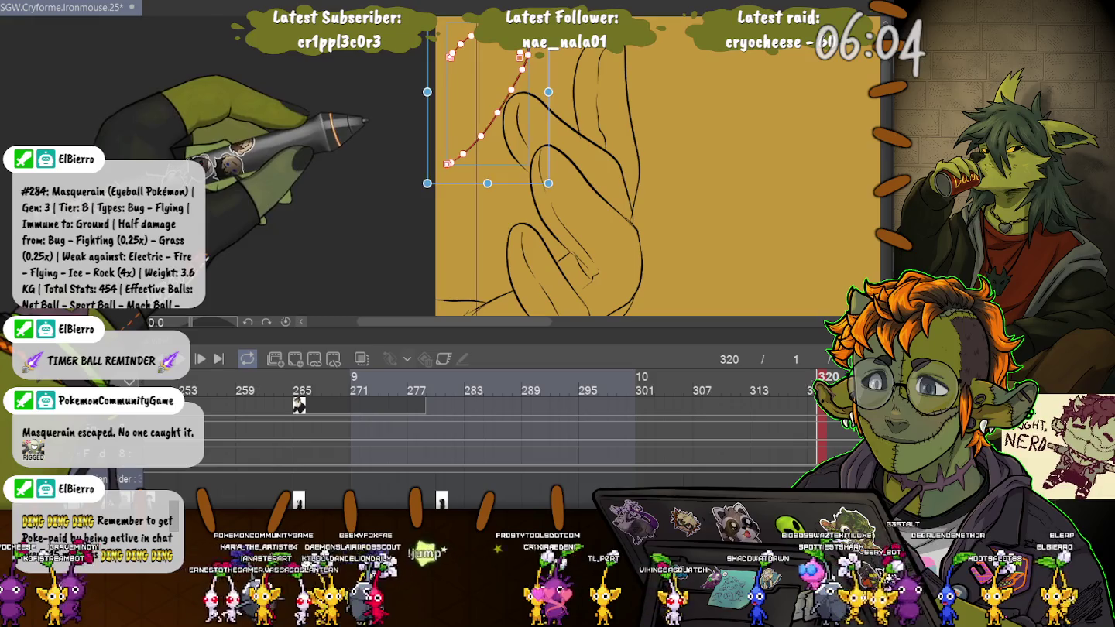
key("ctrl+z")
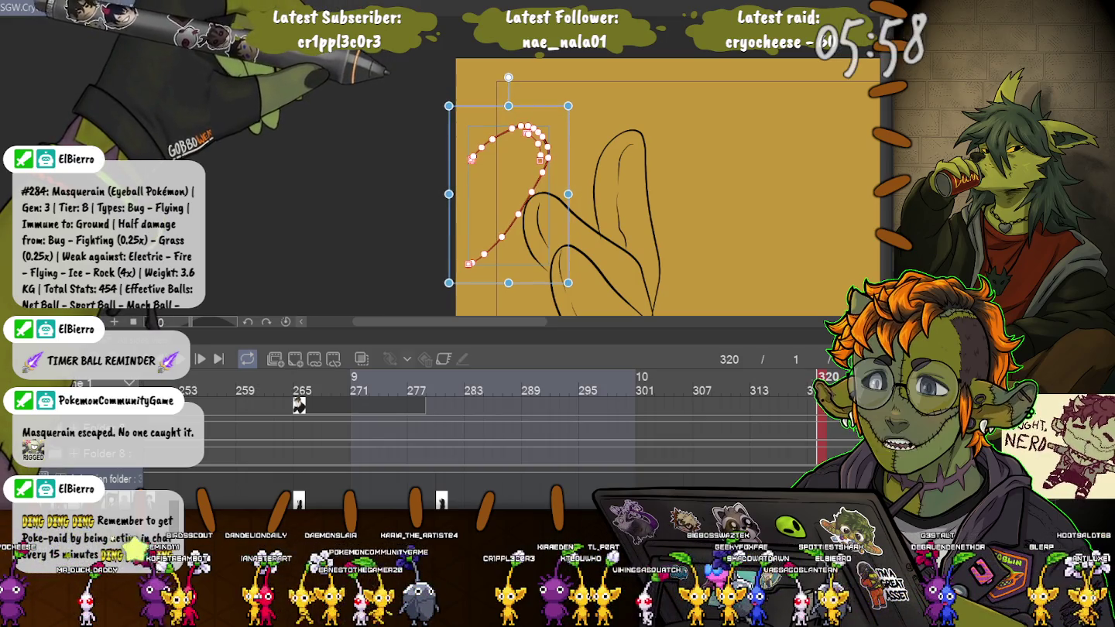
key("p")
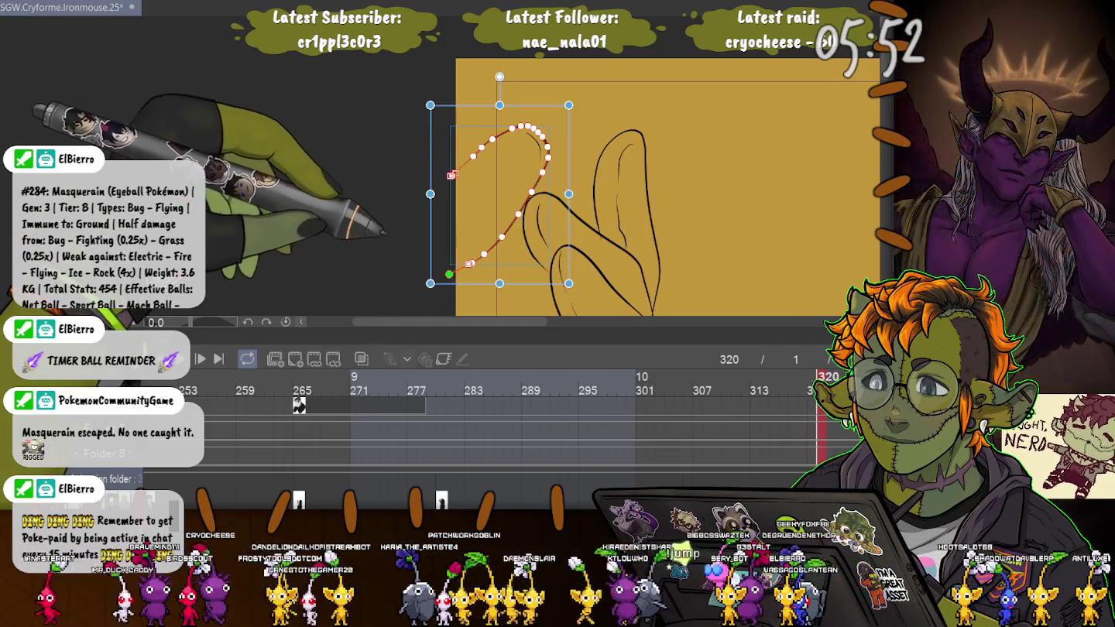
left_click_drag(470, 262, 453, 274)
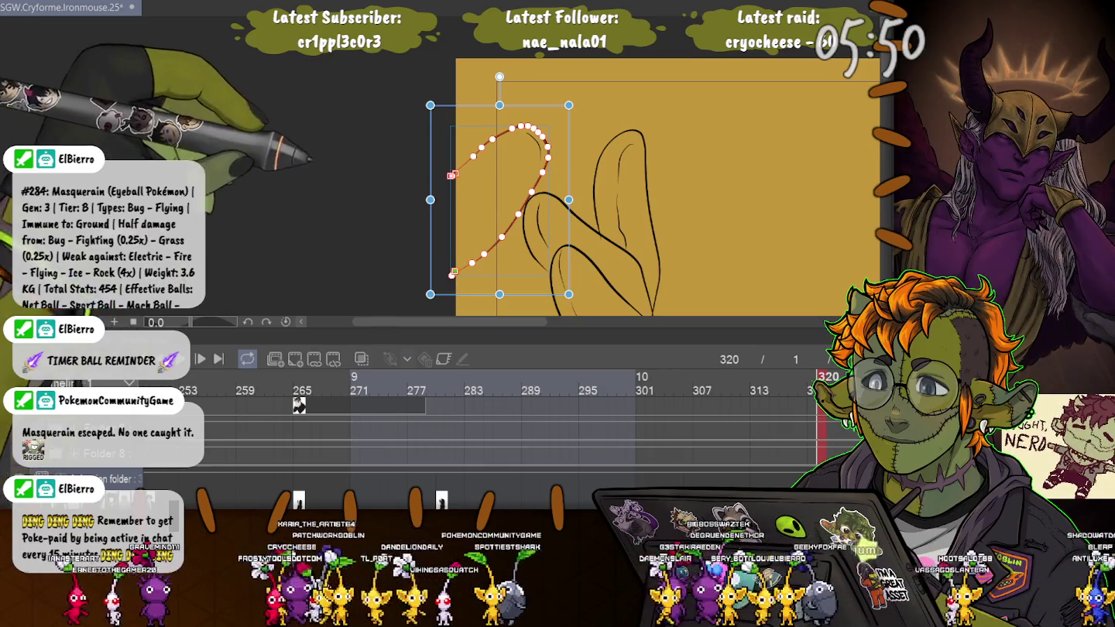
Bend the curve at the base of the fingers into shape
scroll(666, 224, "down", 3)
scroll(666, 193, "up", 2)
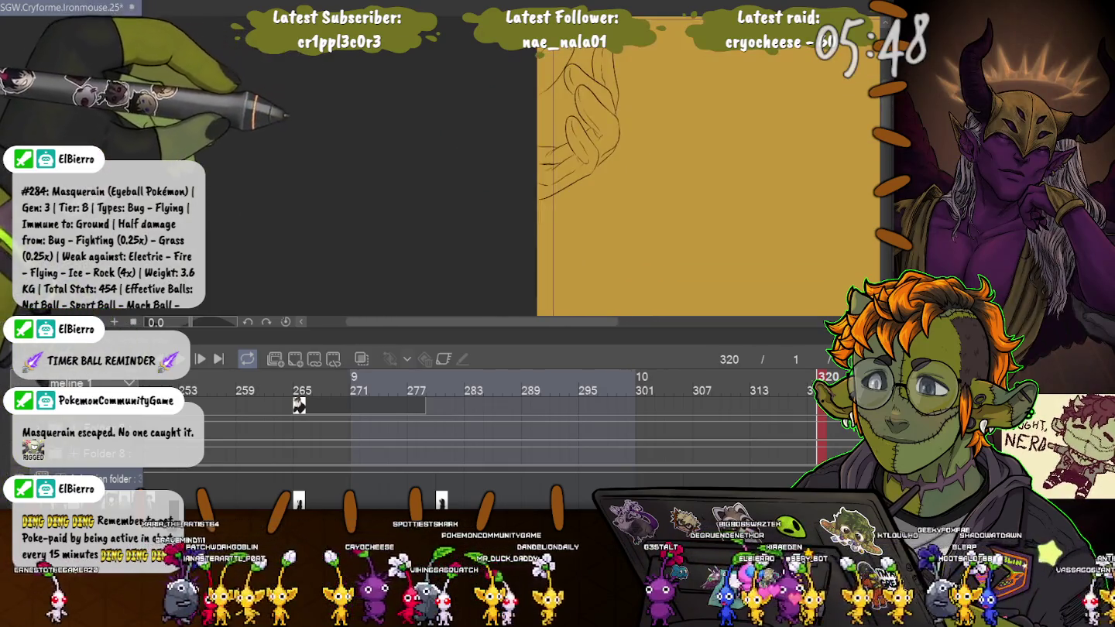
left_click(569, 195)
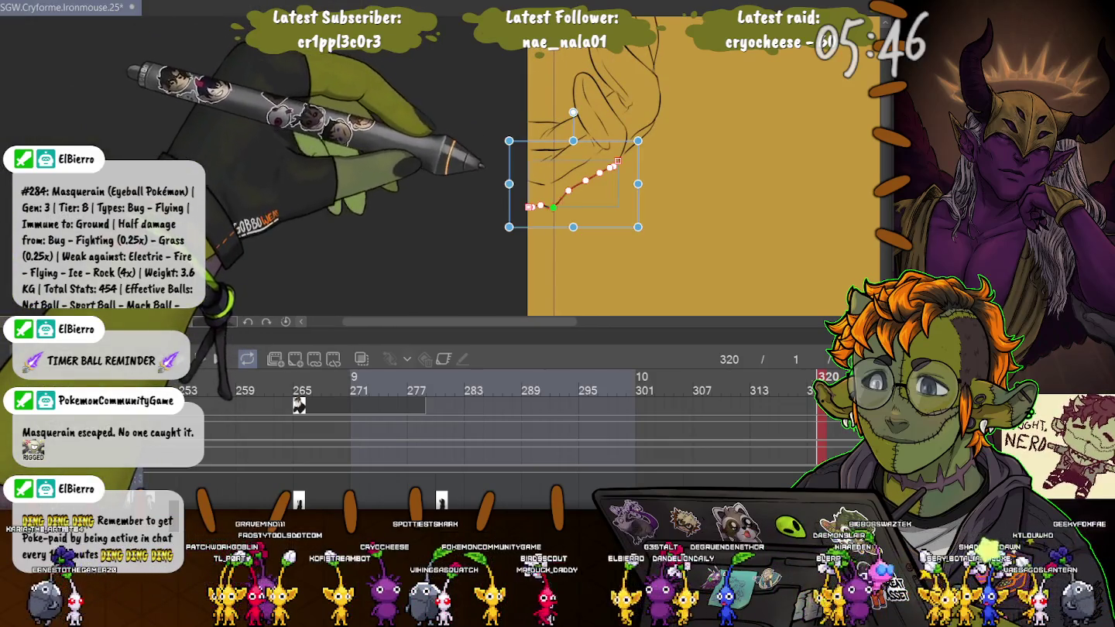
left_click_drag(600, 171, 605, 178)
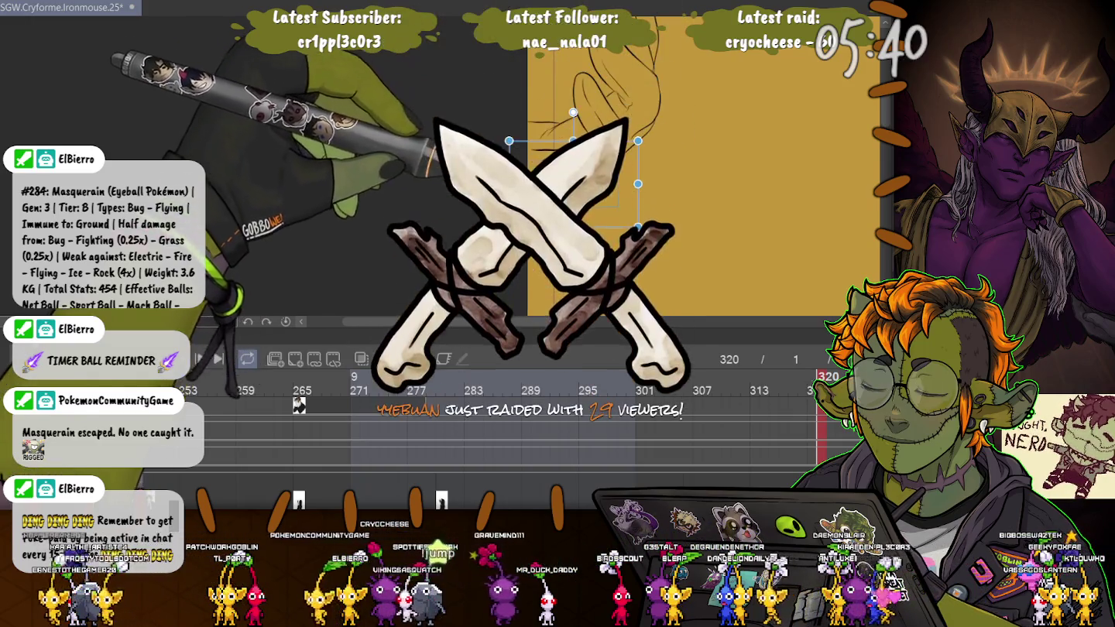
Rework the curled-finger ink curves, extending one curve's left end up and to the left
key("Escape")
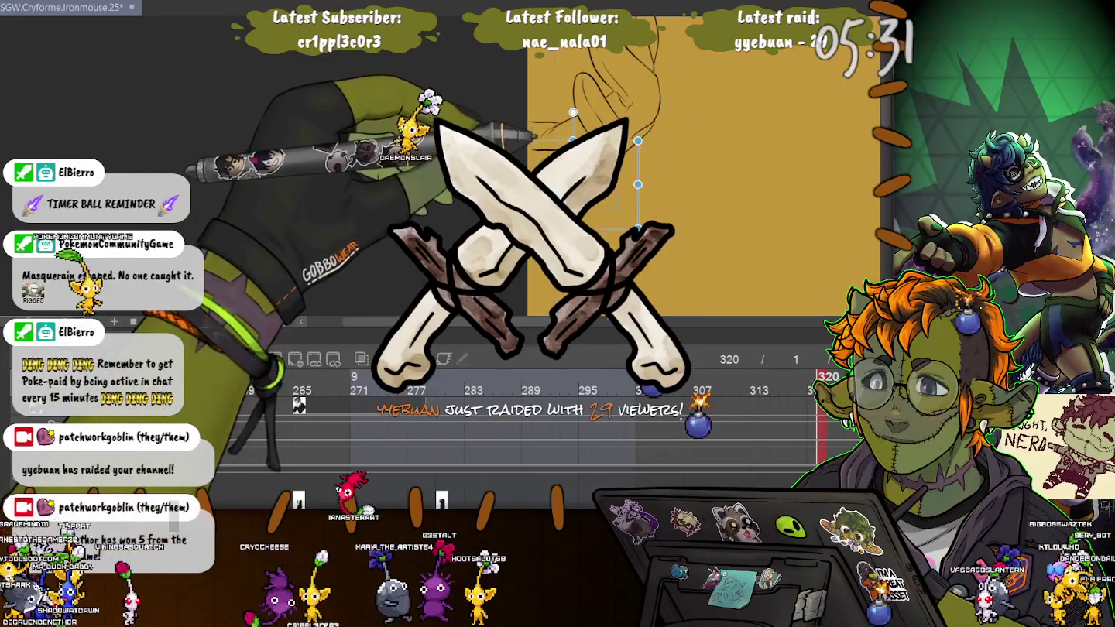
key("ctrl+d")
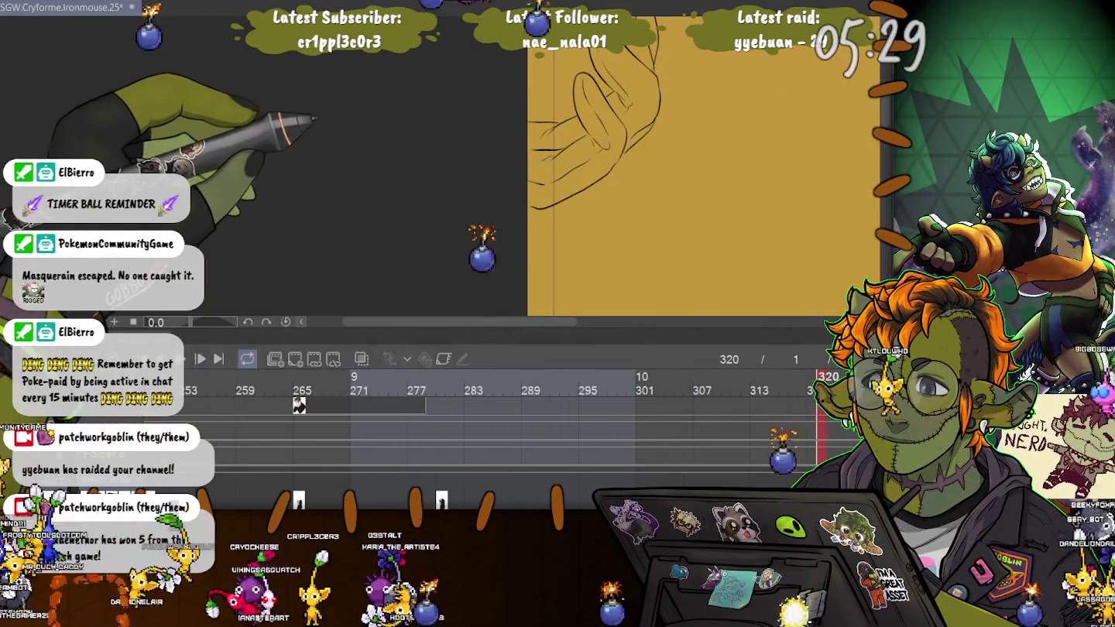
key("ctrl+z")
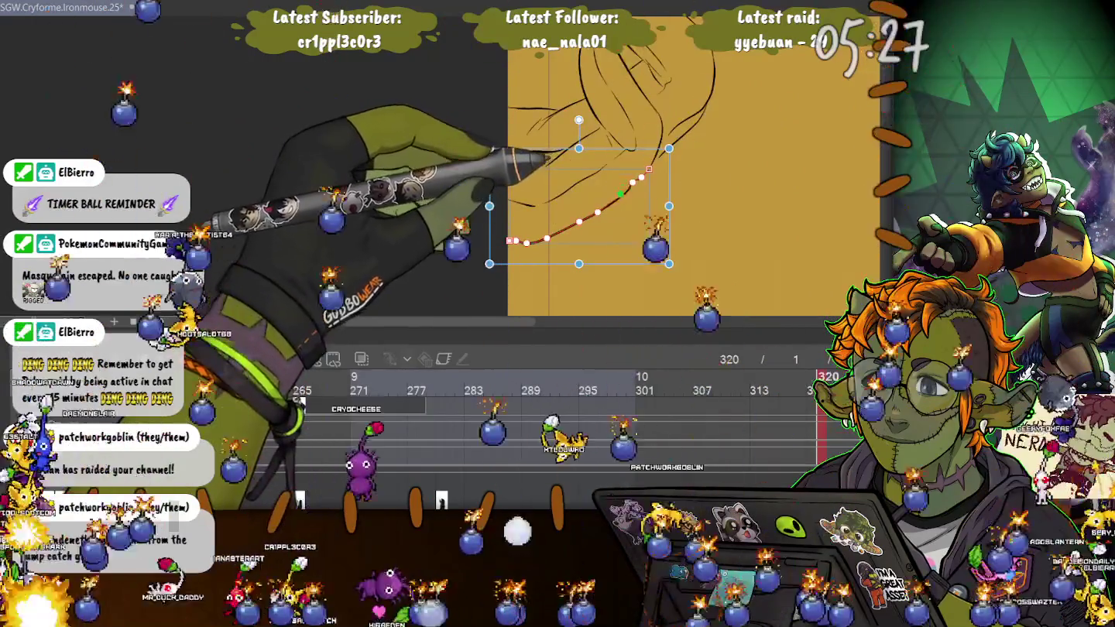
key("ctrl+d")
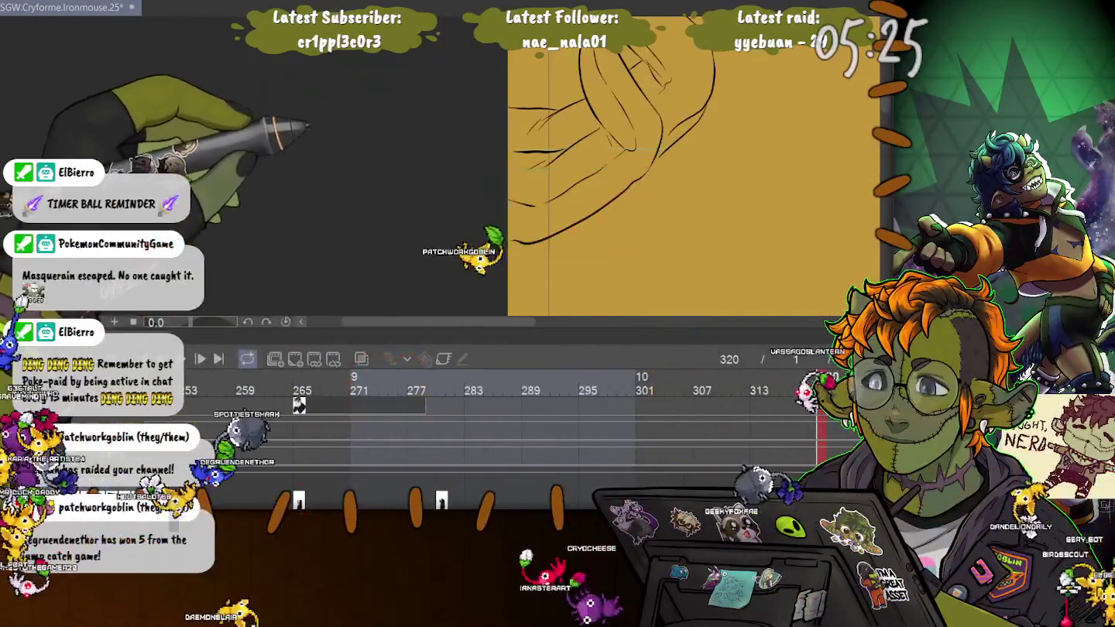
key("ctrl+z")
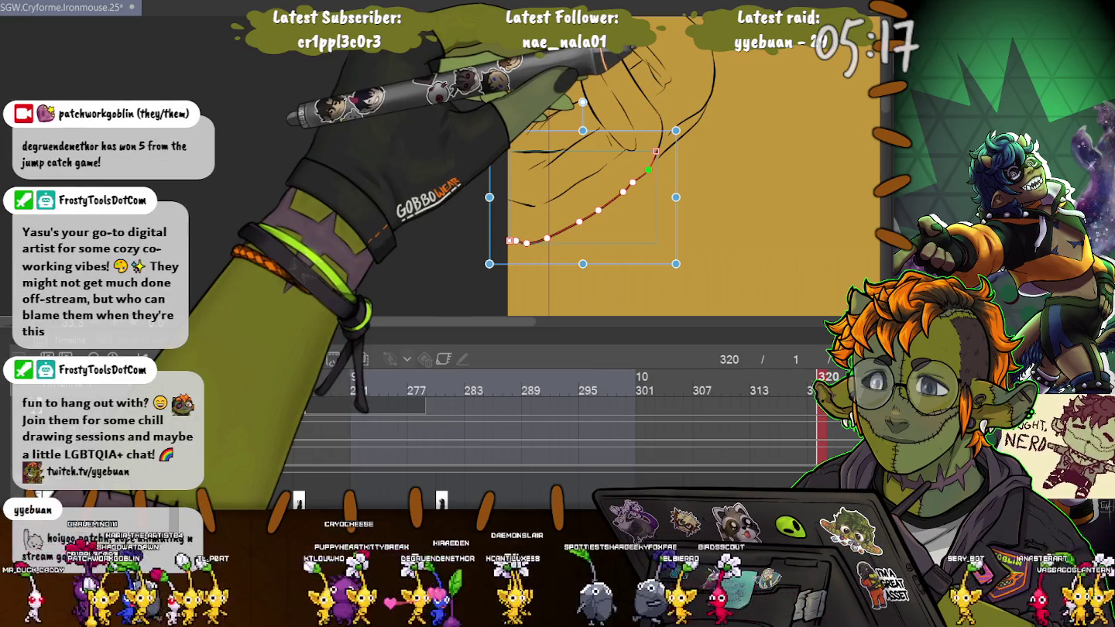
key("ctrl+z")
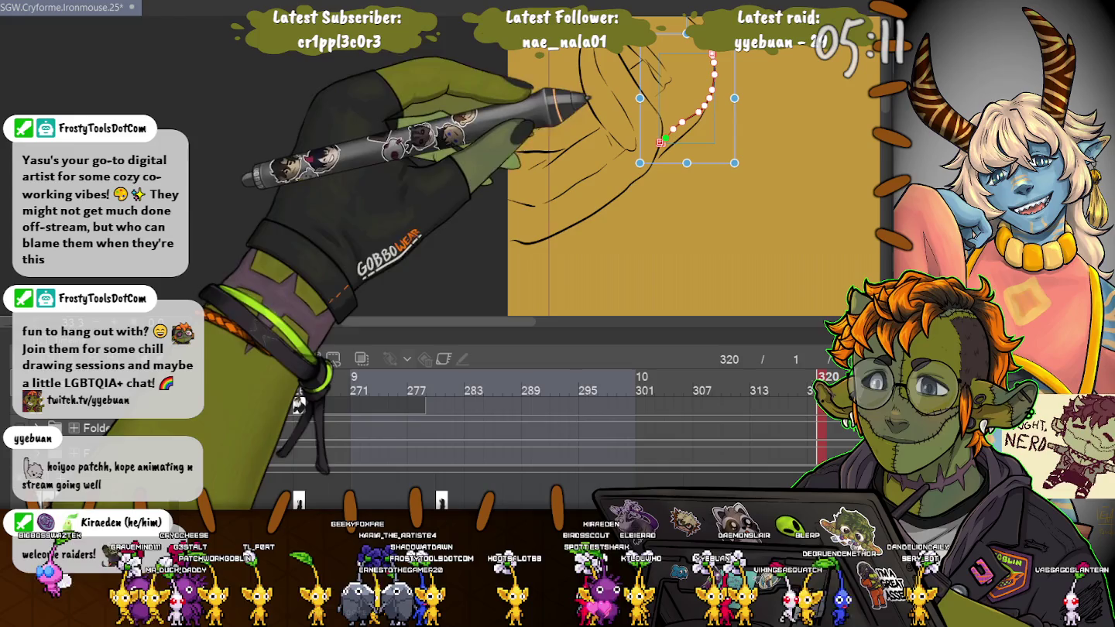
key("ctrl+z")
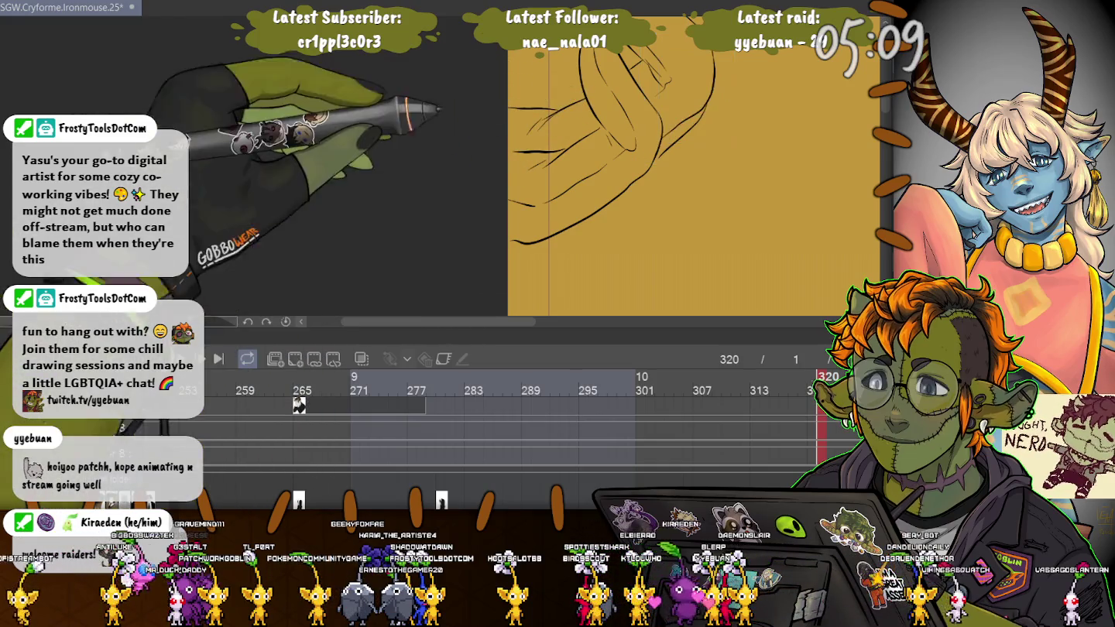
left_click_drag(512, 152, 505, 144)
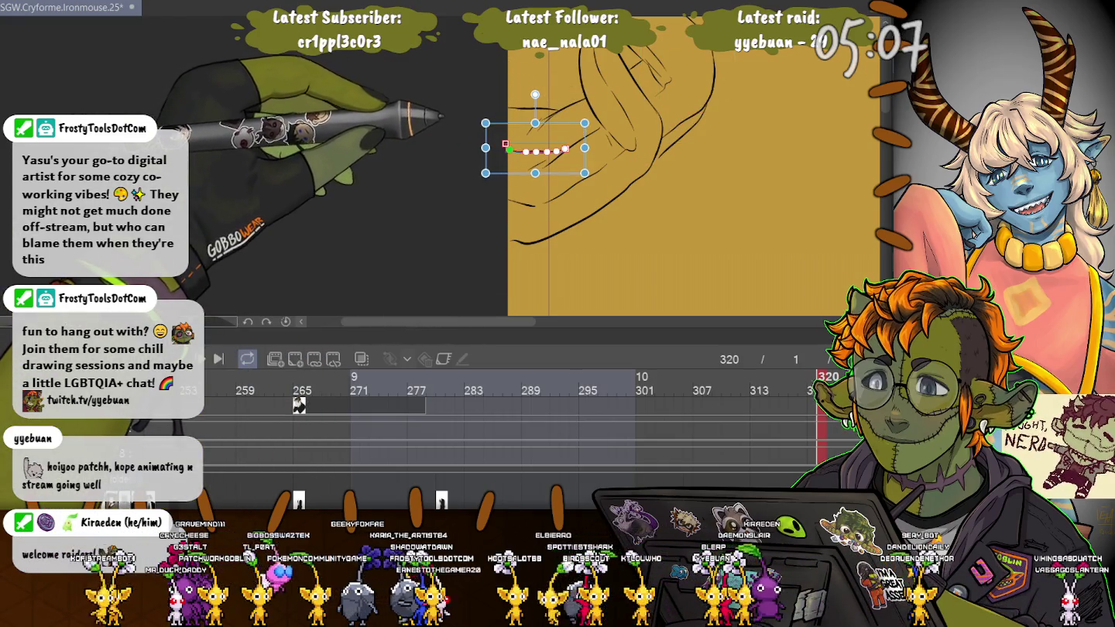
key("ctrl+minus")
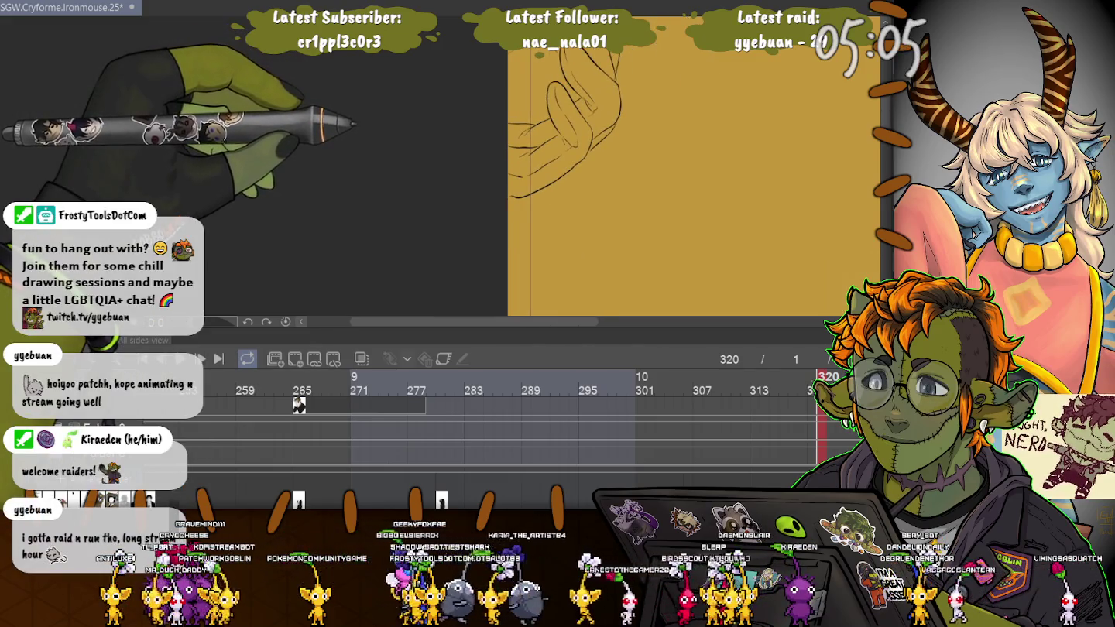
key("ctrl+minus")
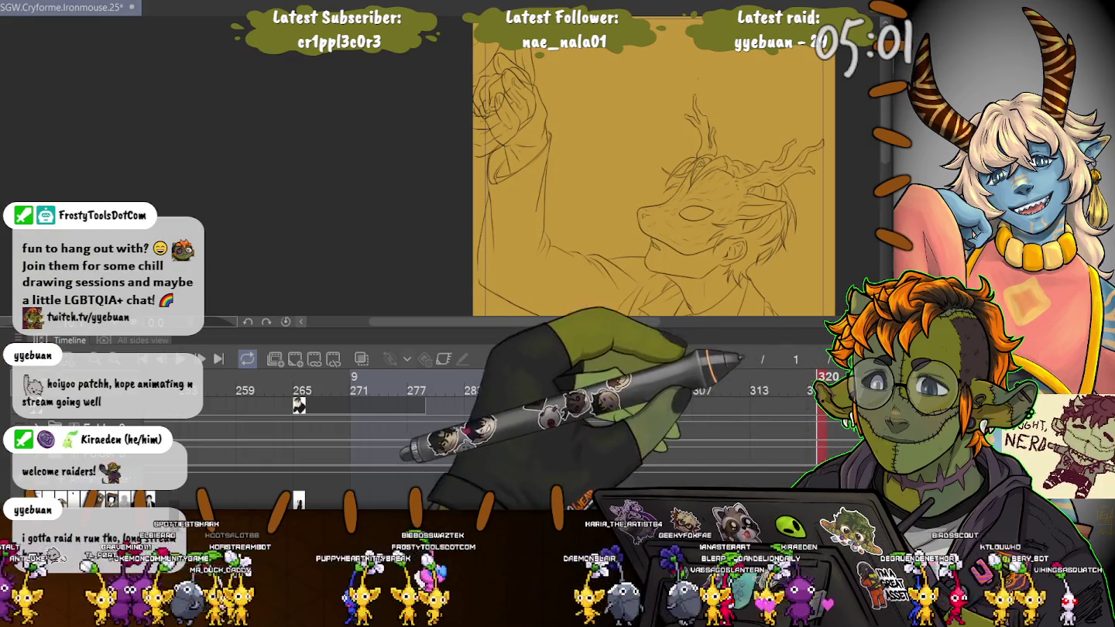
key("ctrl+minus")
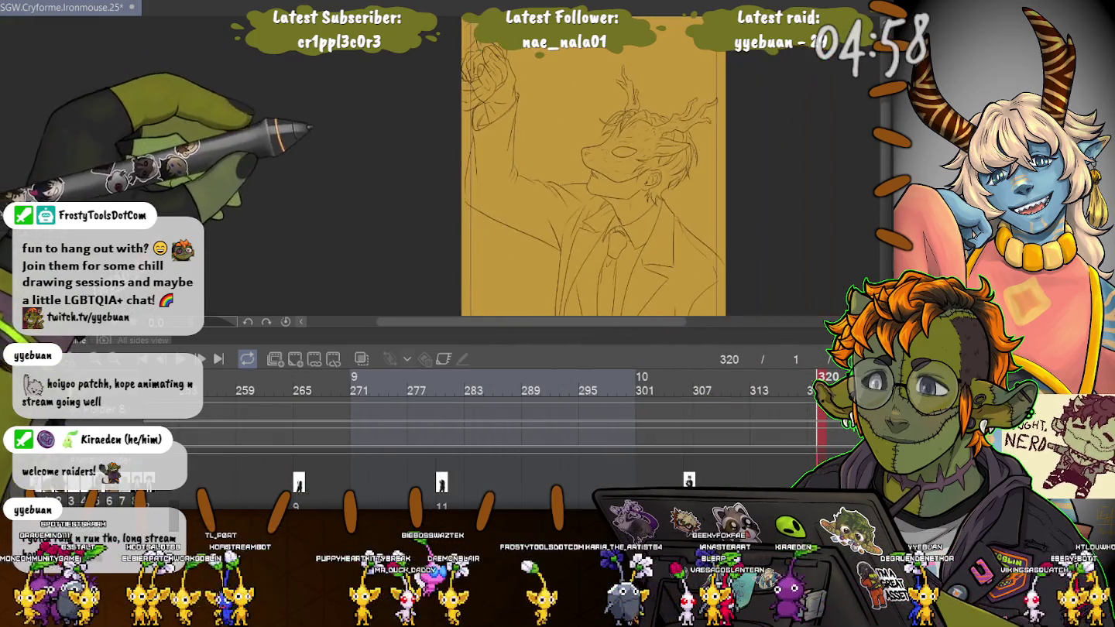
left_click_drag(573, 171, 595, 157)
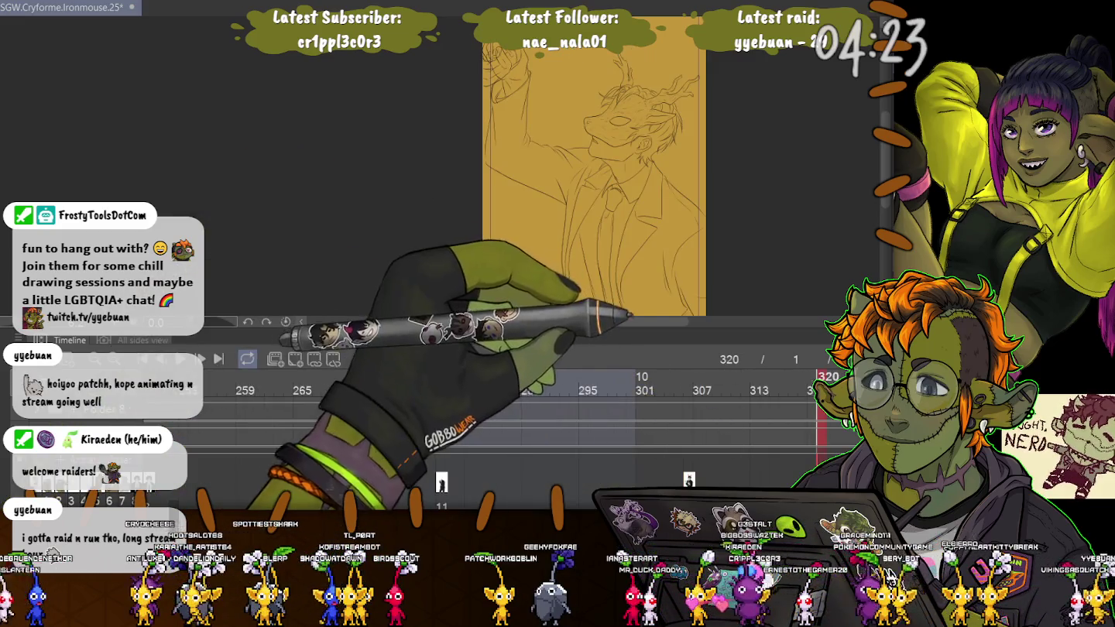
left_click_drag(593, 166, 673, 186)
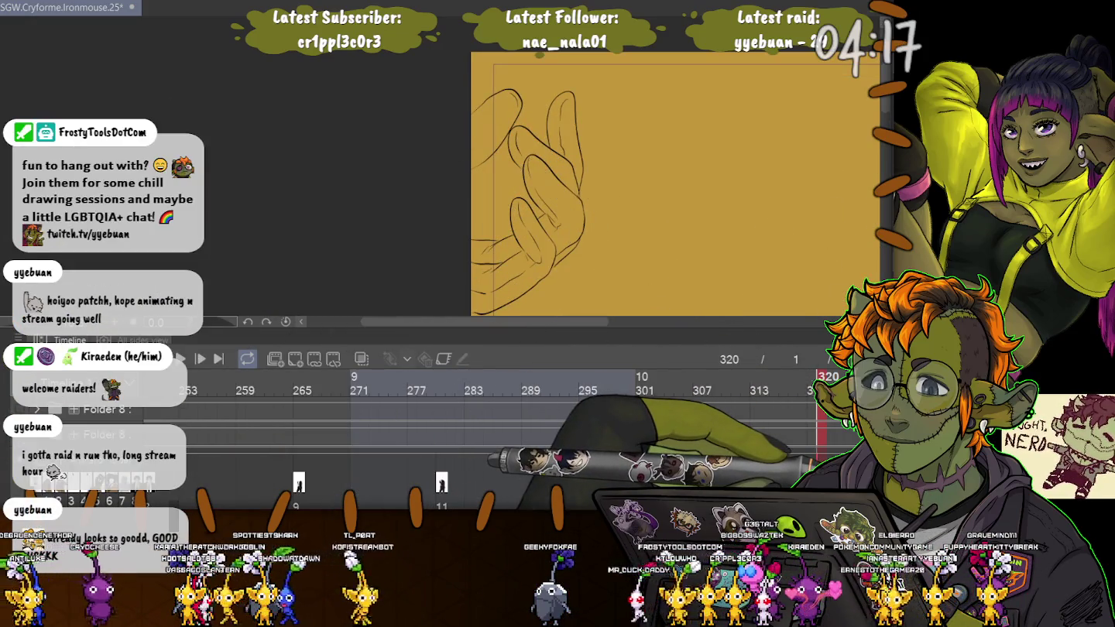
Lasso the raised hand, select its glove area, fill it with flat white, and deselect
left_click_drag(506, 137, 474, 236)
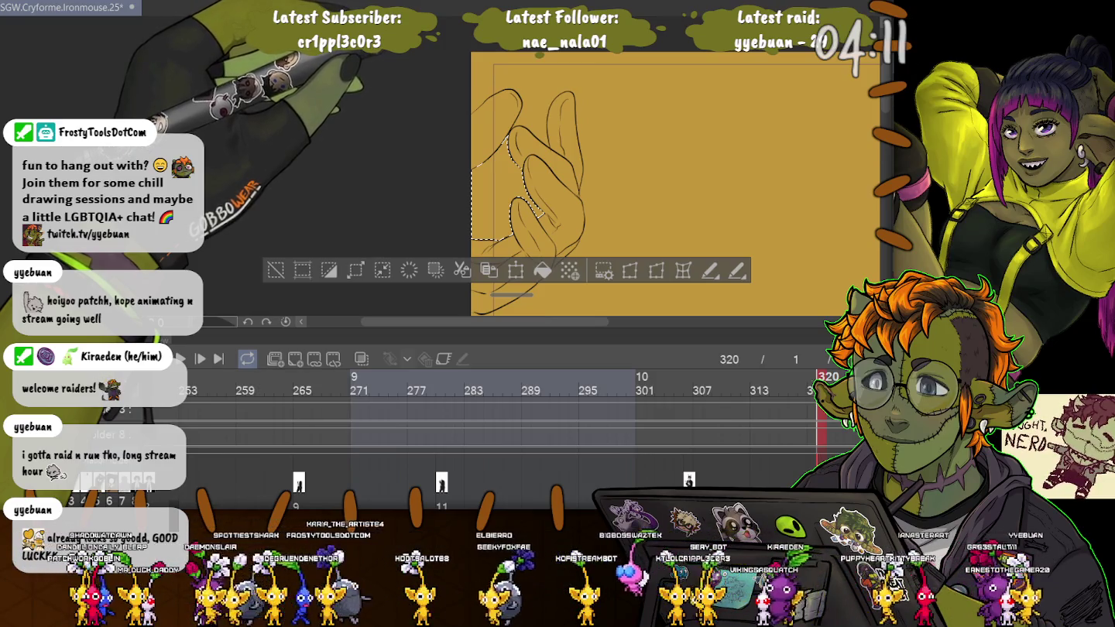
key("ctrl+shift+i")
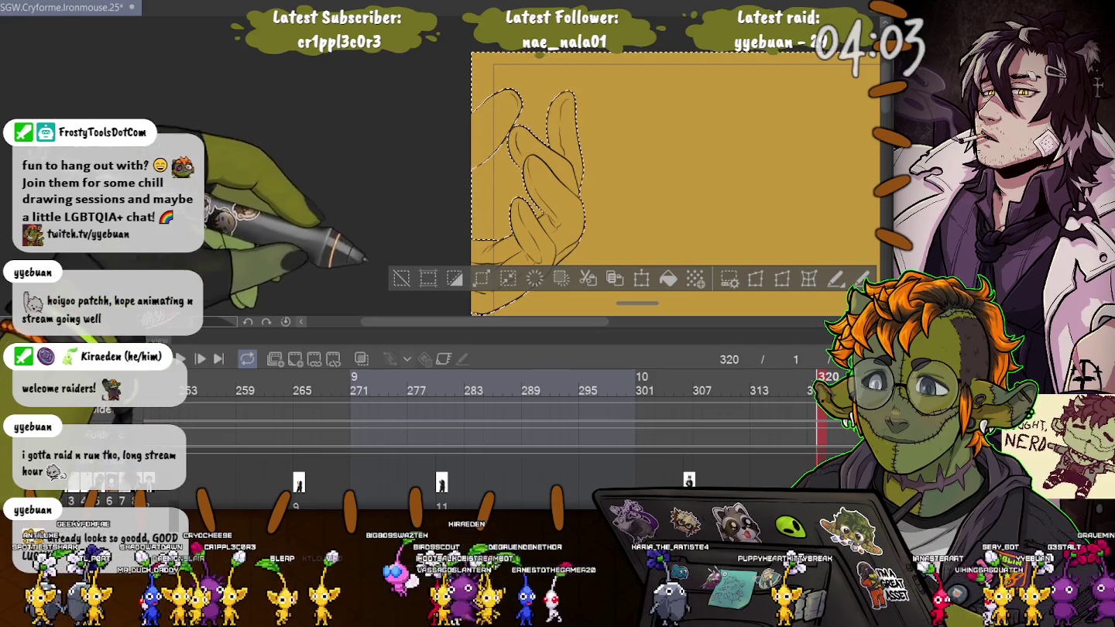
left_click_drag(637, 302, 532, 304)
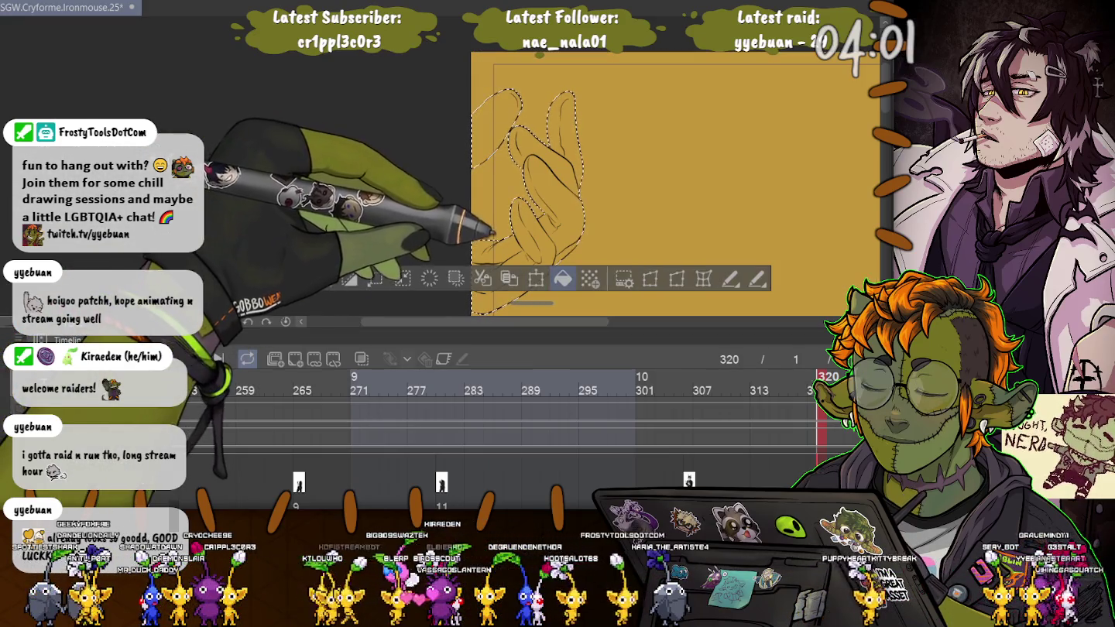
left_click(562, 279)
key("ctrl+d")
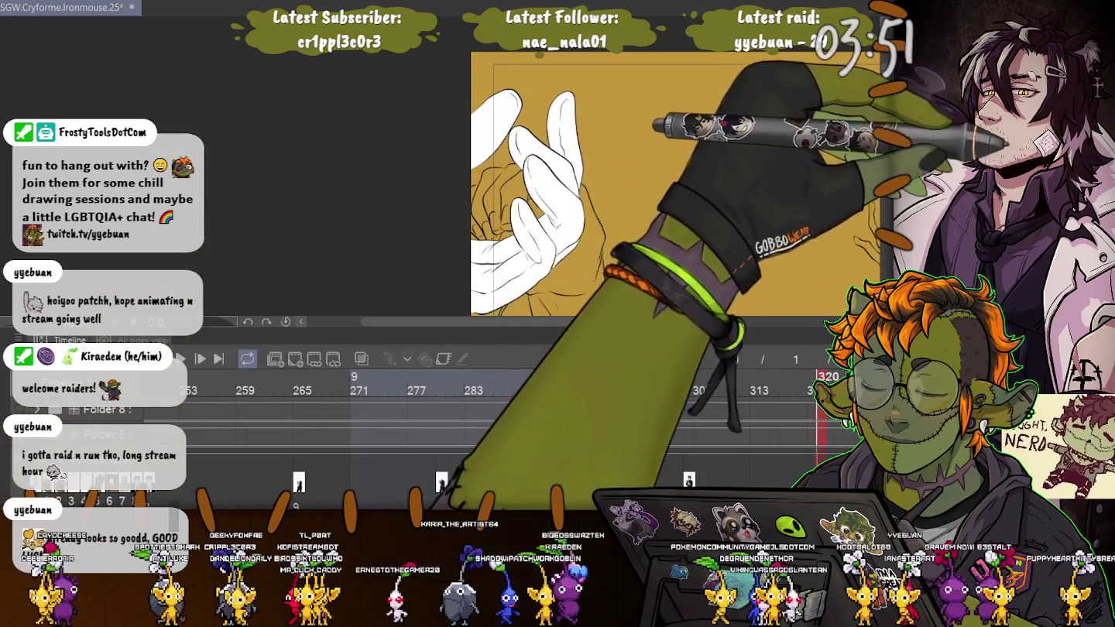
Select a small spot on the glove, then clear the selection
left_click_drag(529, 200, 542, 214)
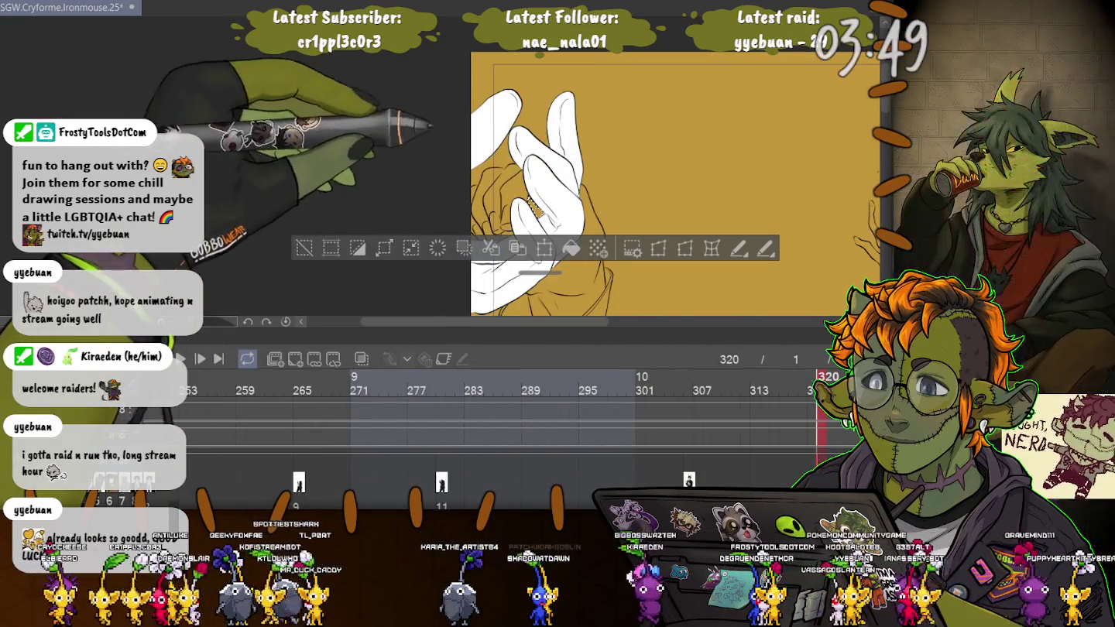
scroll(604, 186, "up", 3)
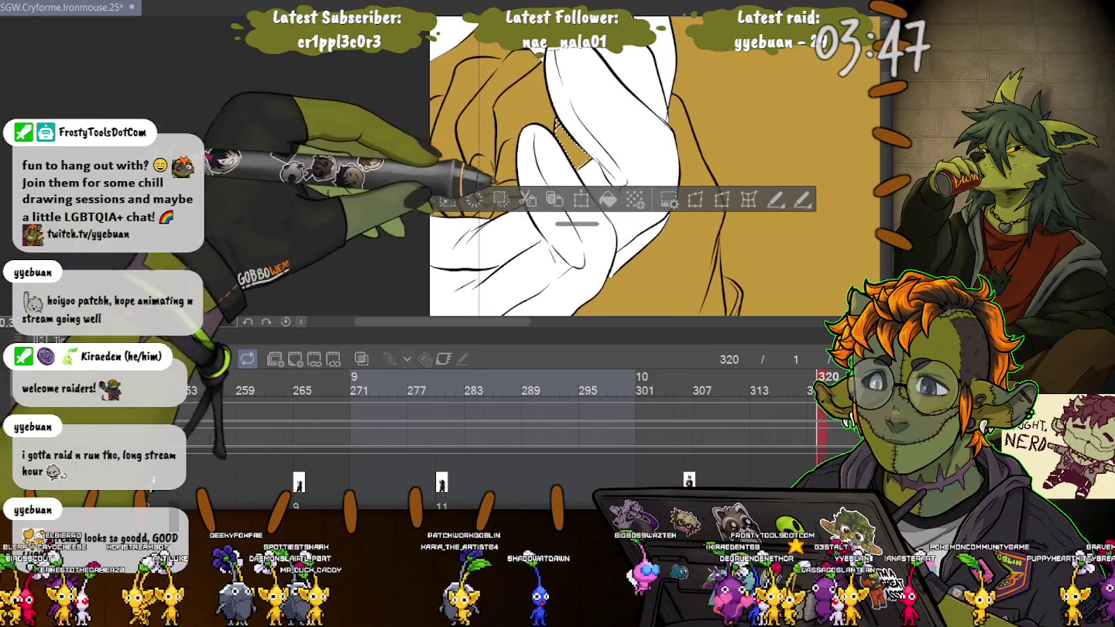
scroll(581, 166, "up", 2)
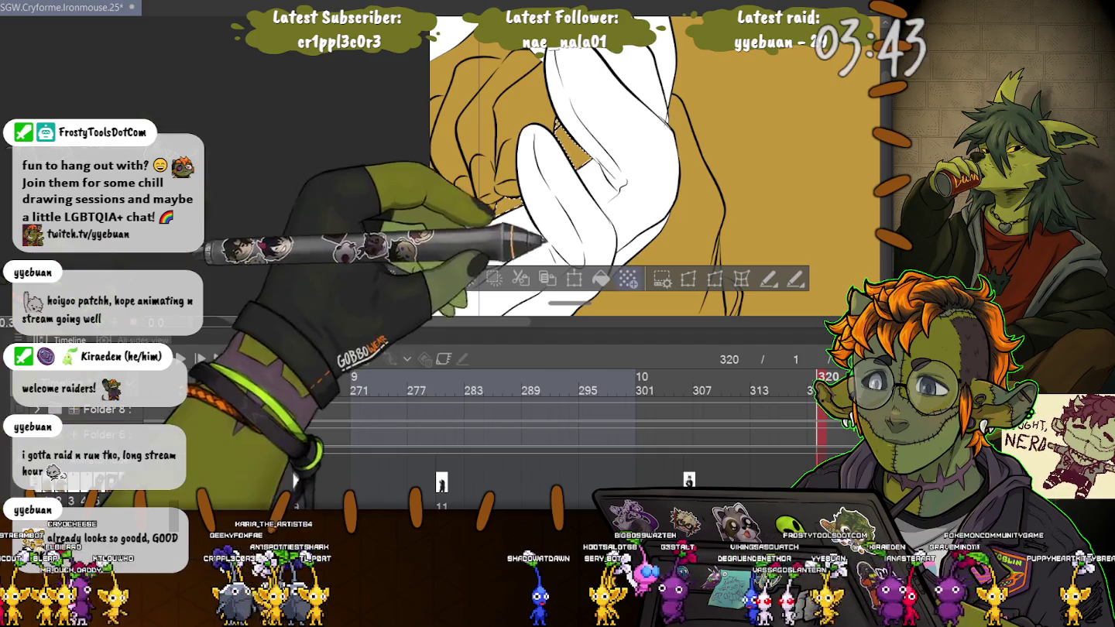
left_click(334, 278)
key("ctrl+d")
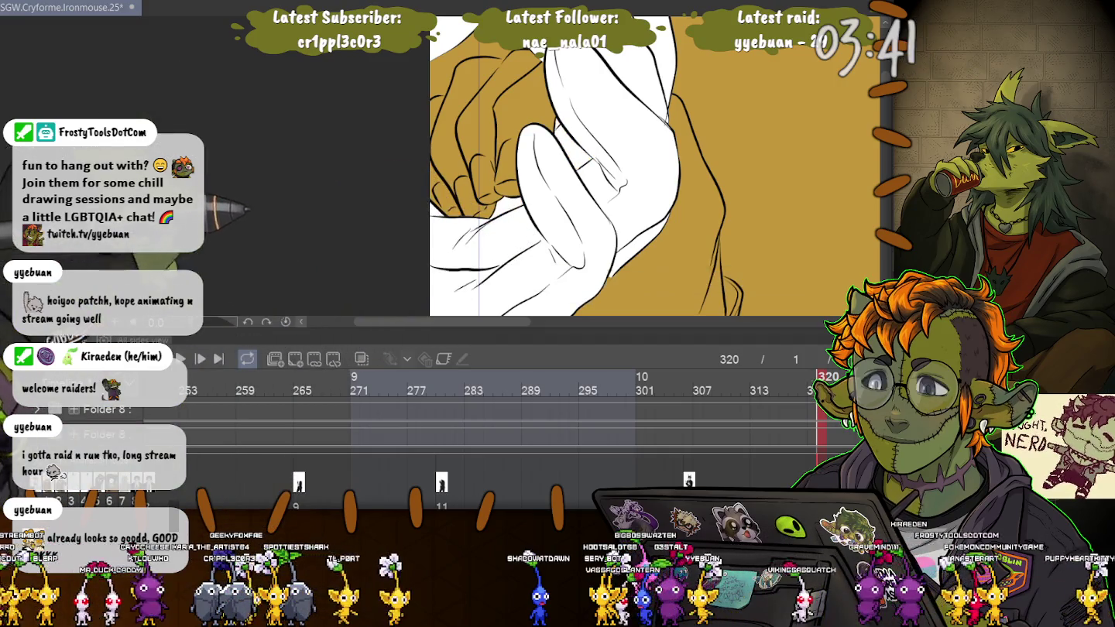
scroll(653, 201, "down", 1)
scroll(654, 202, "down", 1)
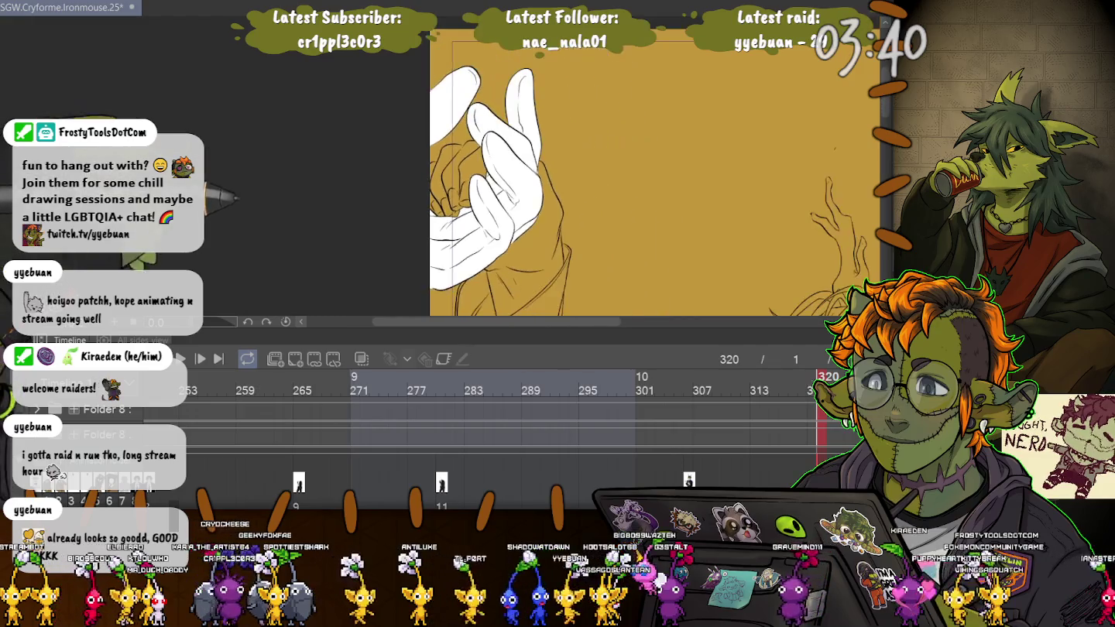
scroll(654, 201, "down", 1)
scroll(654, 201, "down", 1)
scroll(609, 201, "down", 2)
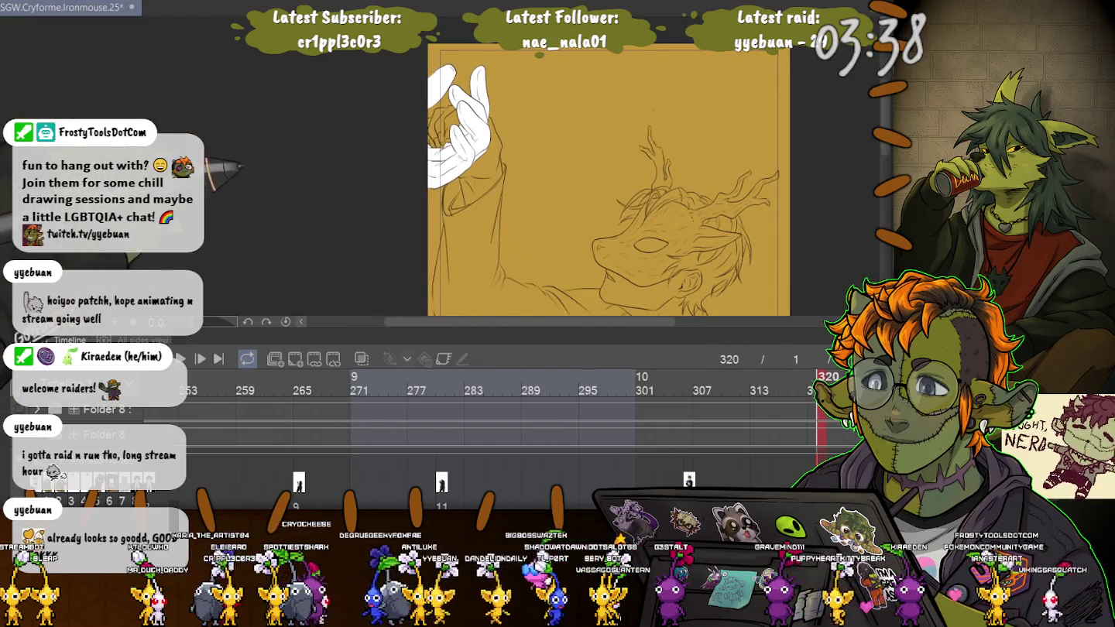
scroll(607, 177, "up", 2)
scroll(608, 179, "down", 2)
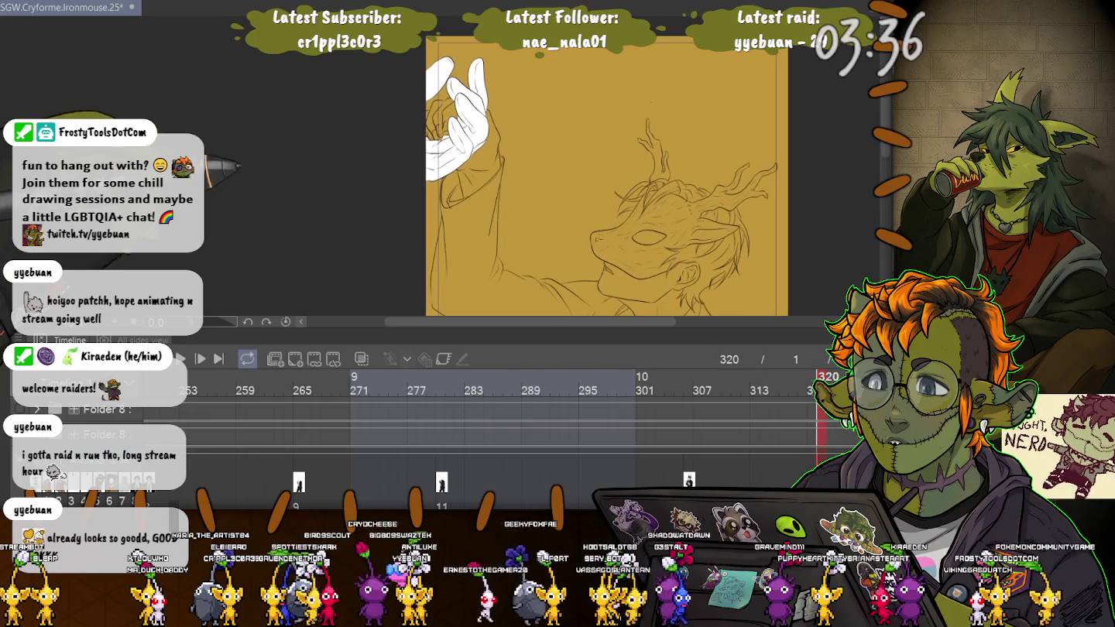
scroll(609, 177, "down", 1)
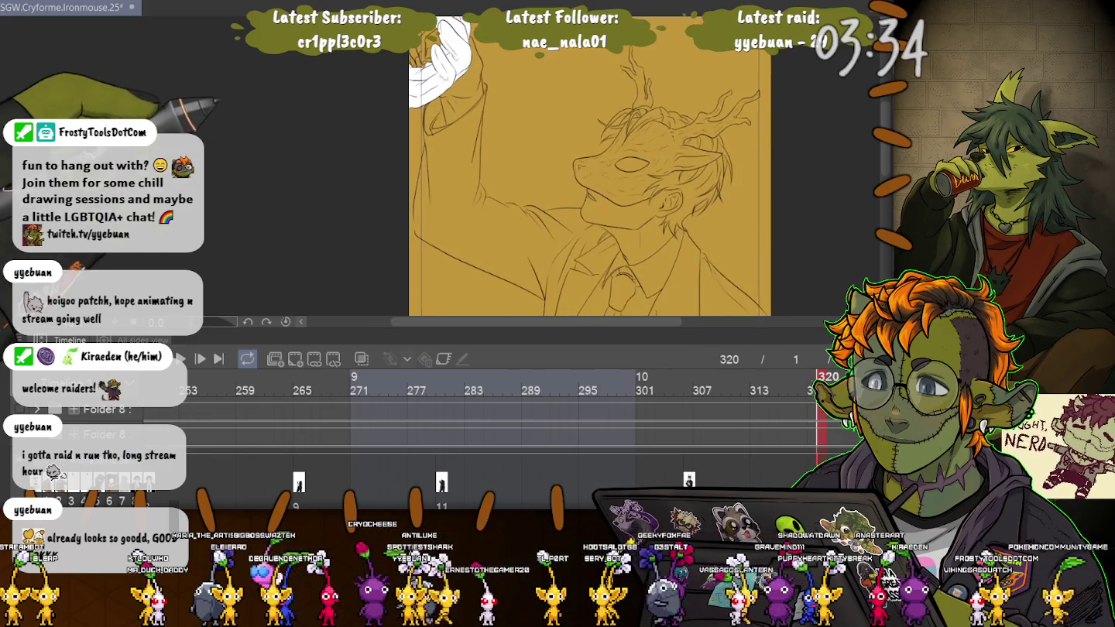
scroll(608, 178, "down", 1)
scroll(571, 178, "down", 2)
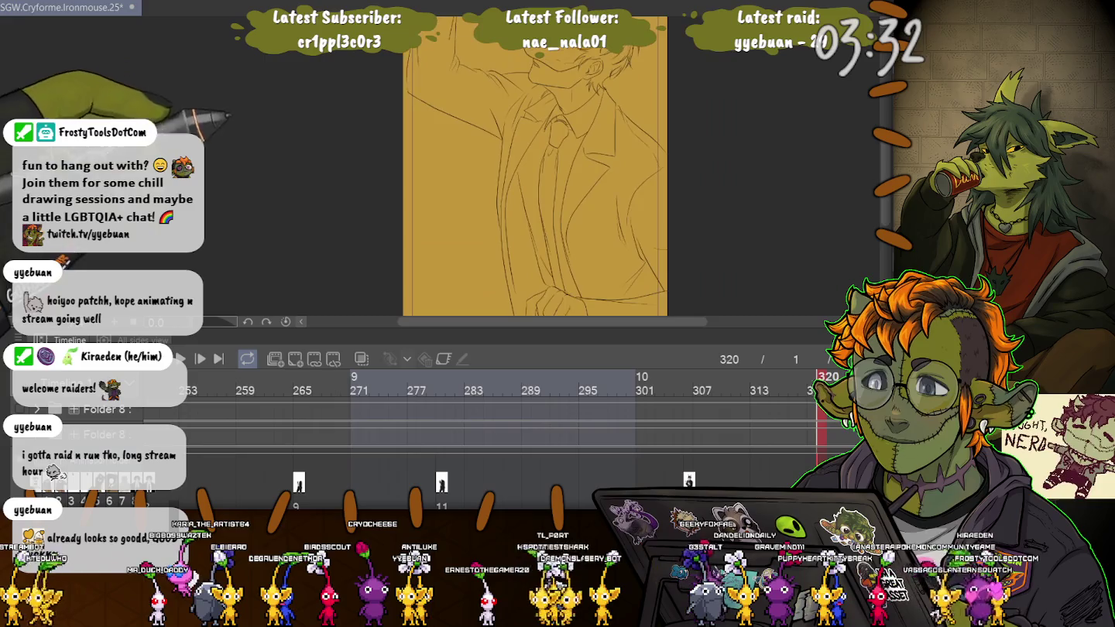
scroll(571, 179, "down", 1)
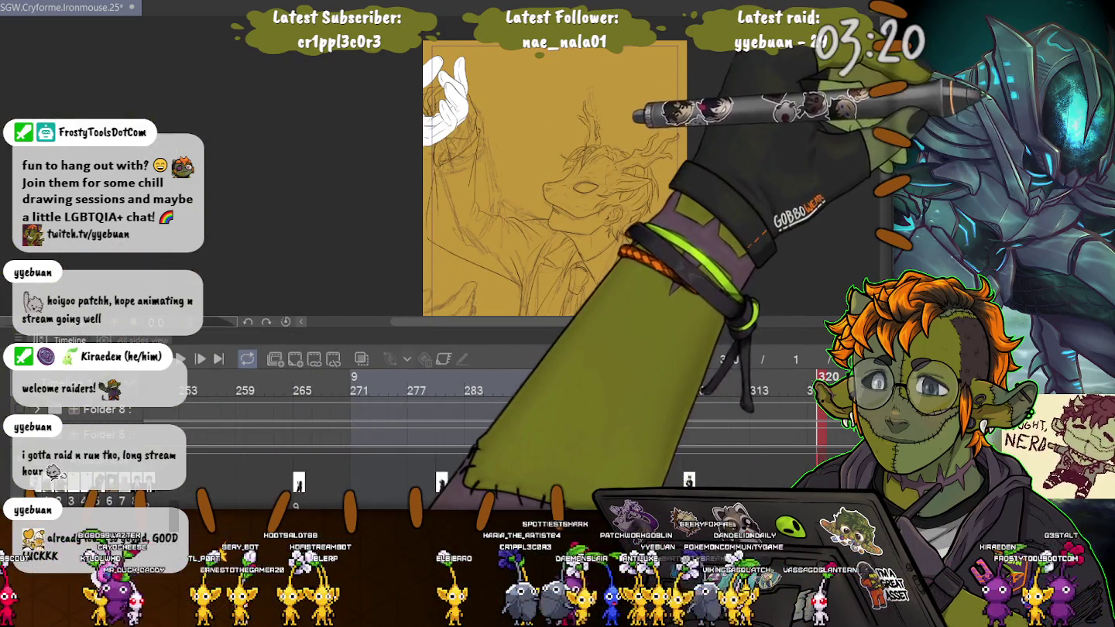
left_click_drag(438, 380, 820, 380)
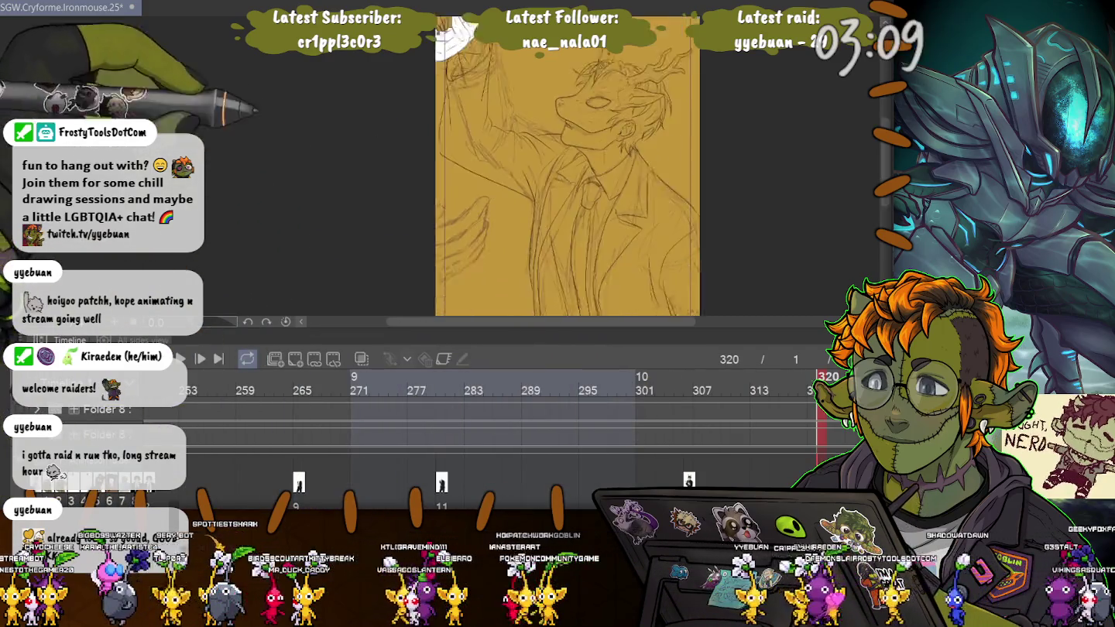
scroll(431, 221, "up", 5)
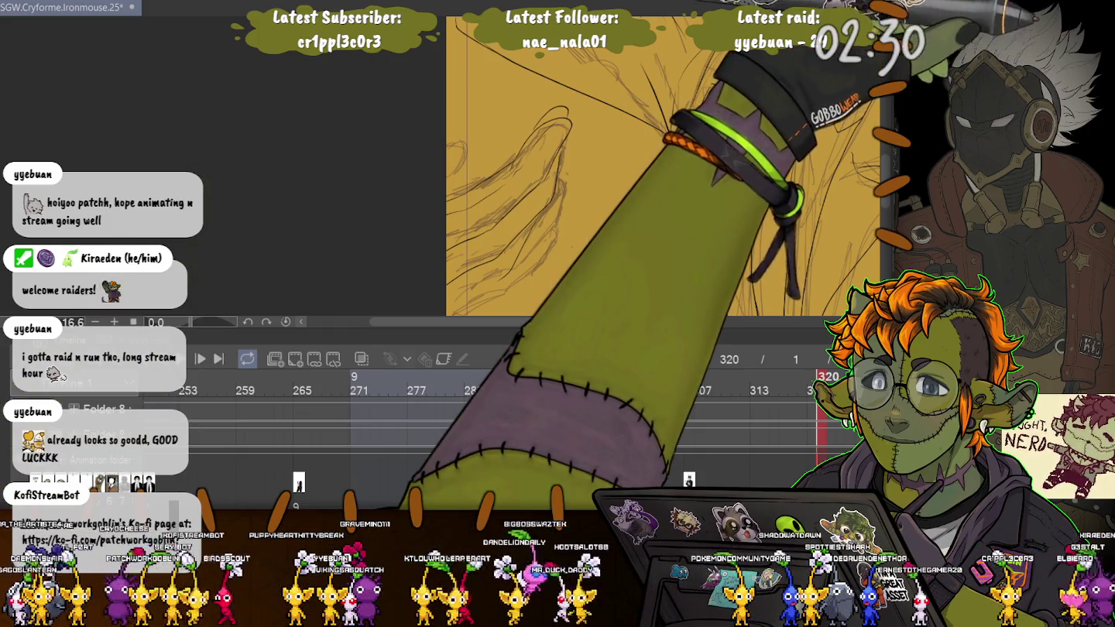
Rotate and move the short ink stroke, then stretch it into a long curve along the sleeve fold
left_click(550, 115)
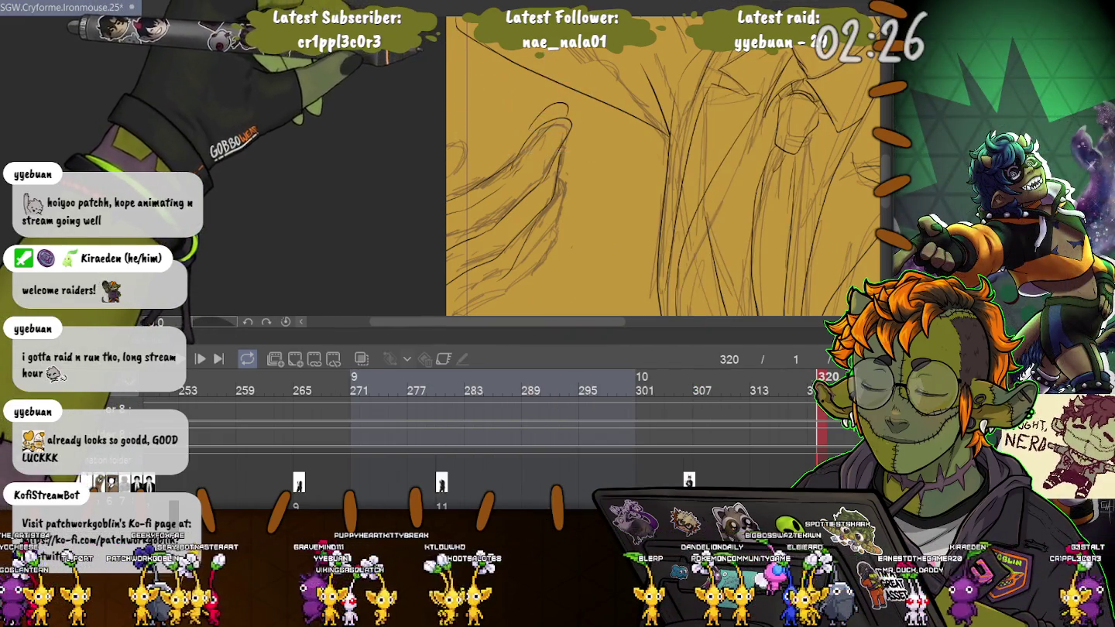
left_click_drag(597, 80, 591, 68)
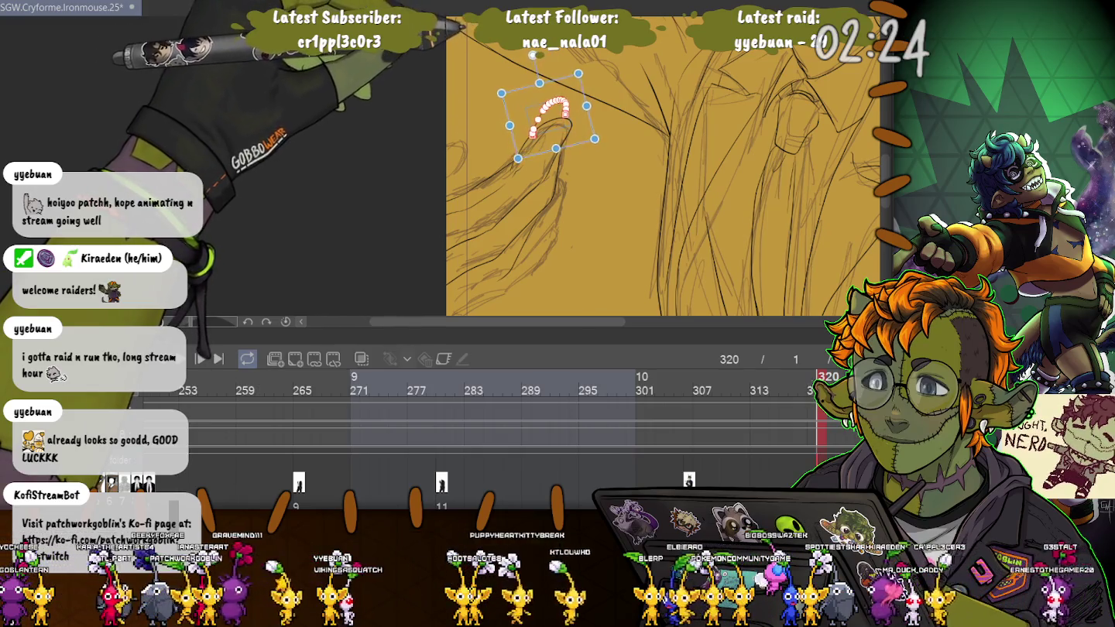
left_click_drag(550, 116, 602, 148)
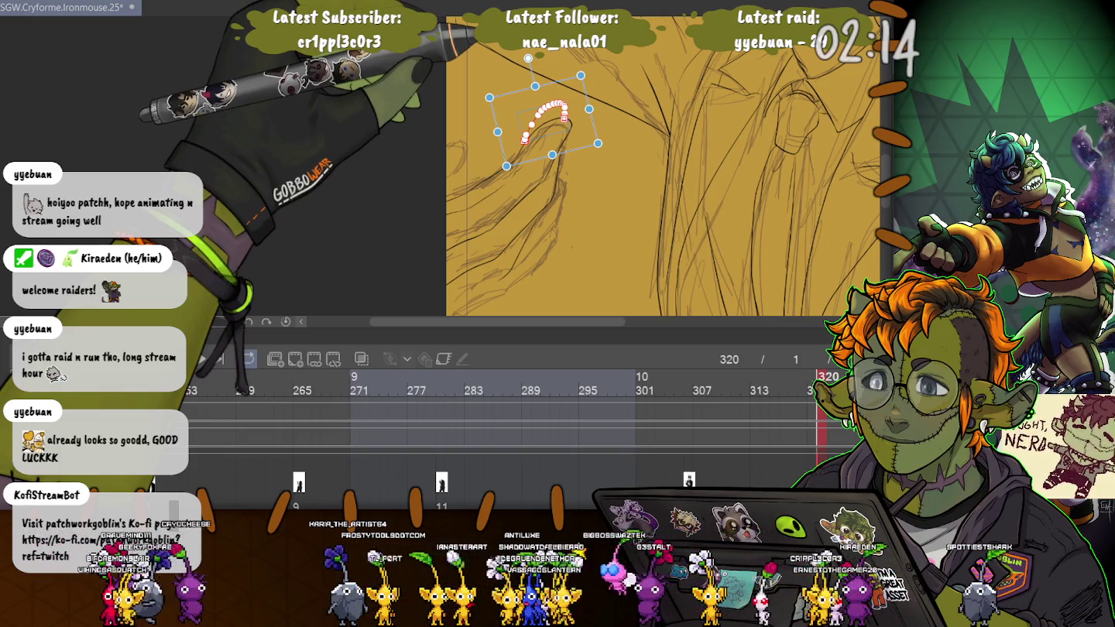
left_click_drag(562, 148, 436, 292)
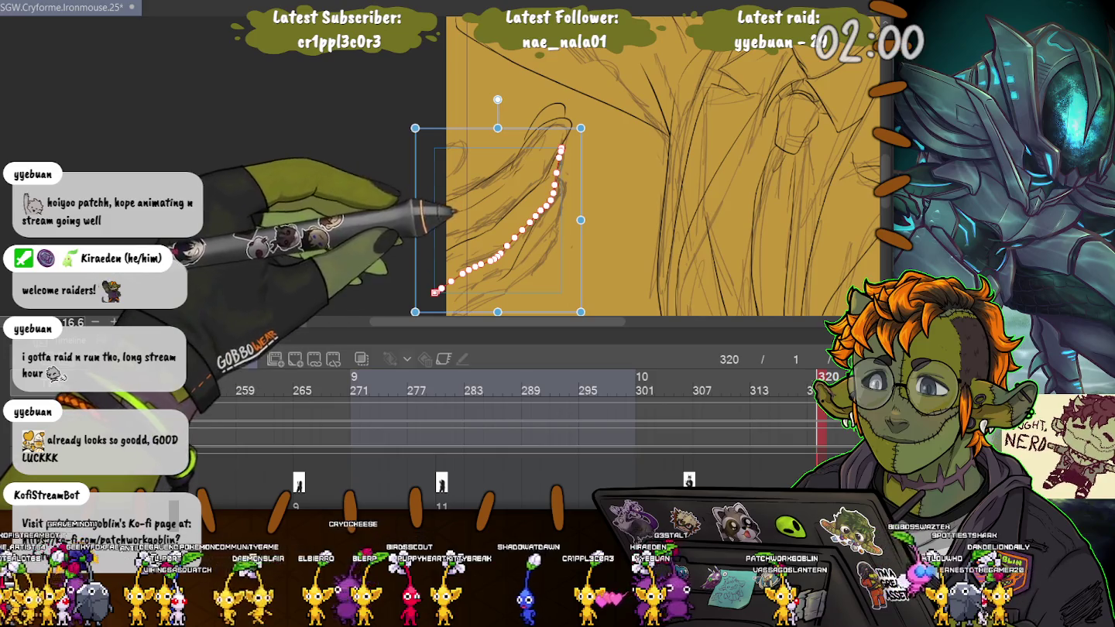
key("Return")
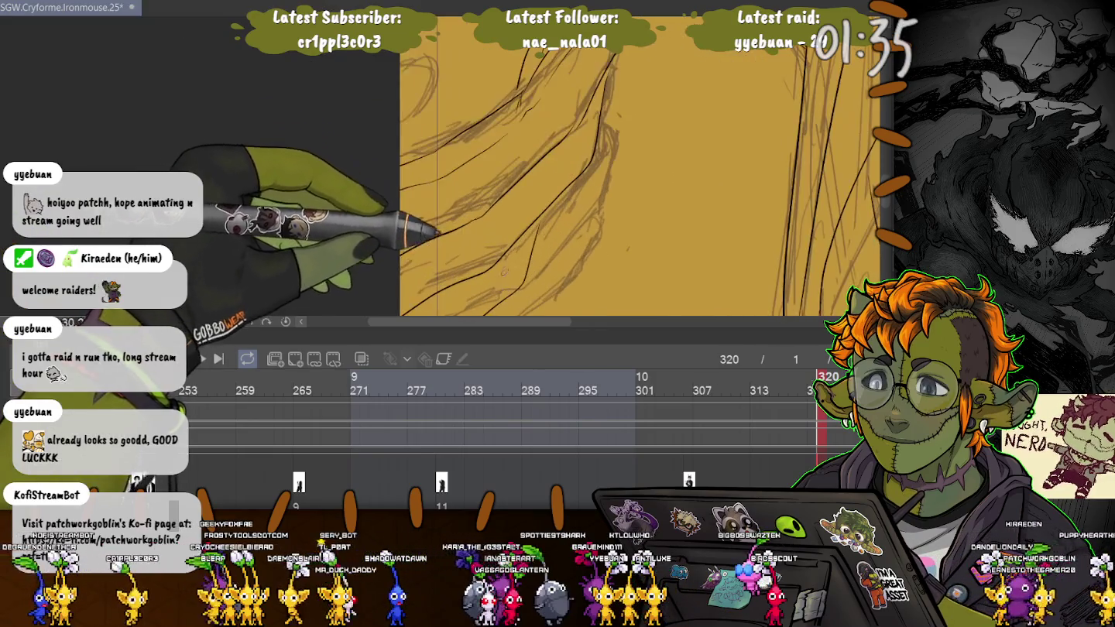
Shift control points on the upper inked suit curves to match the sketch
scroll(658, 163, "up", 2)
left_click(530, 255)
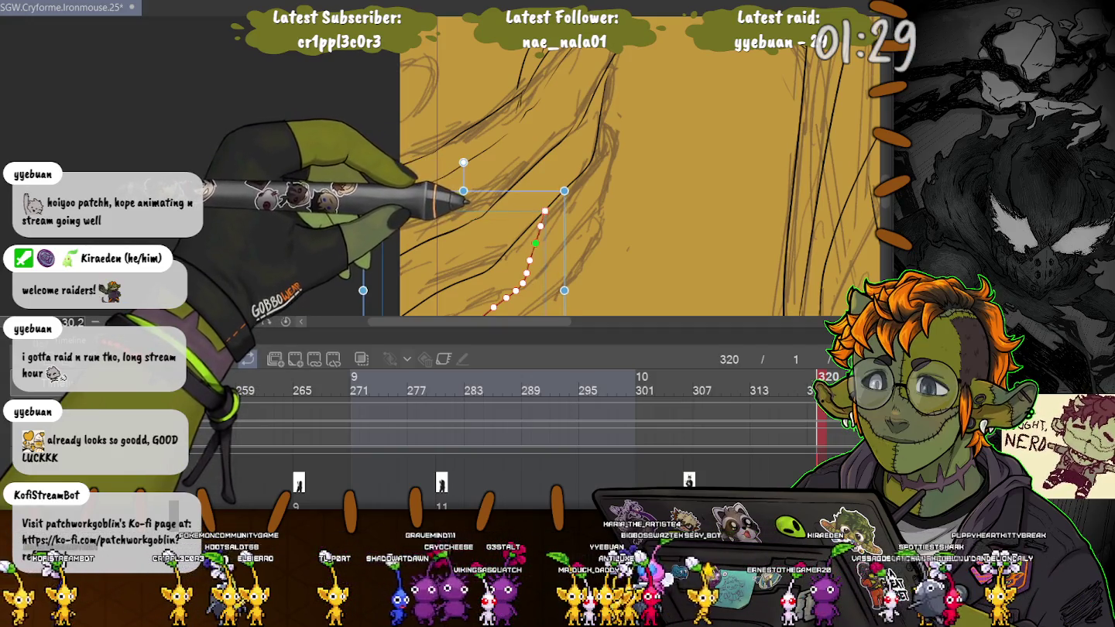
key("p")
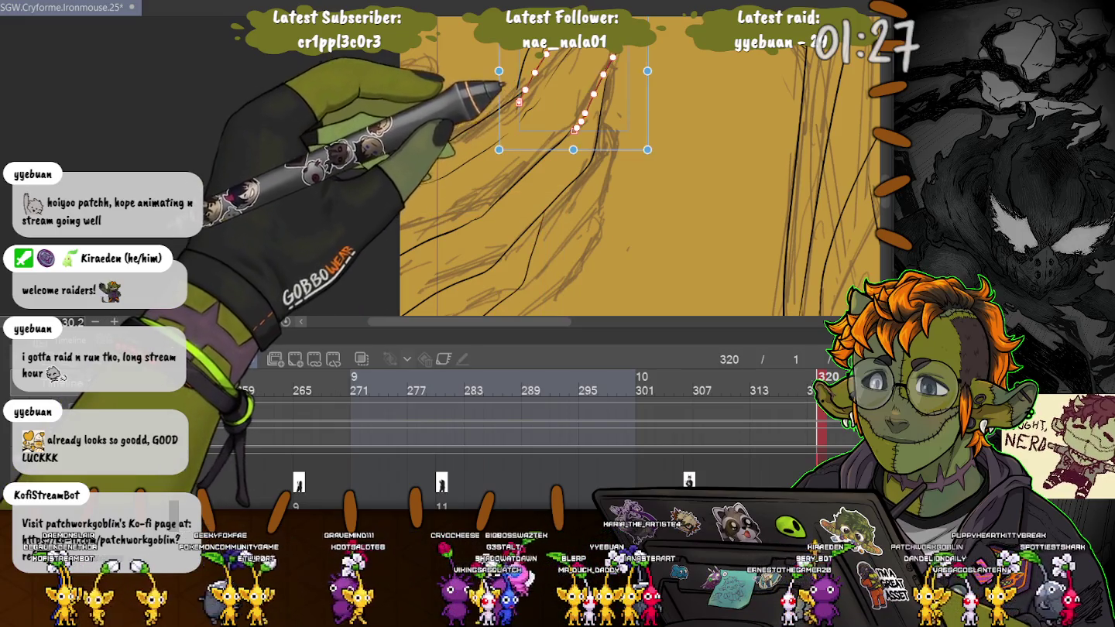
left_click_drag(575, 129, 568, 133)
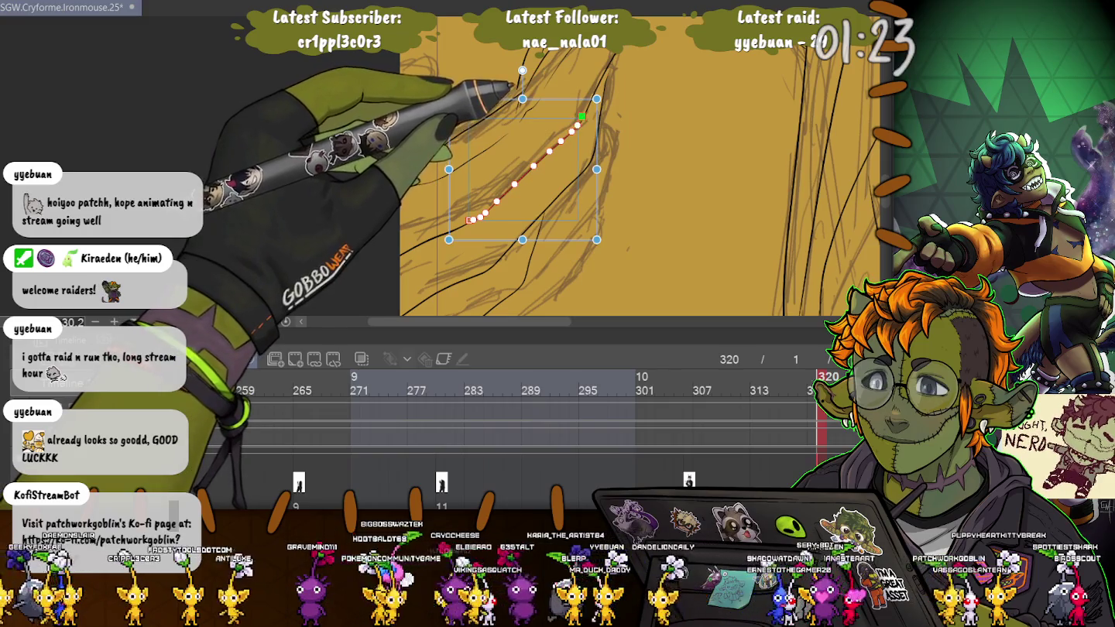
left_click(534, 73)
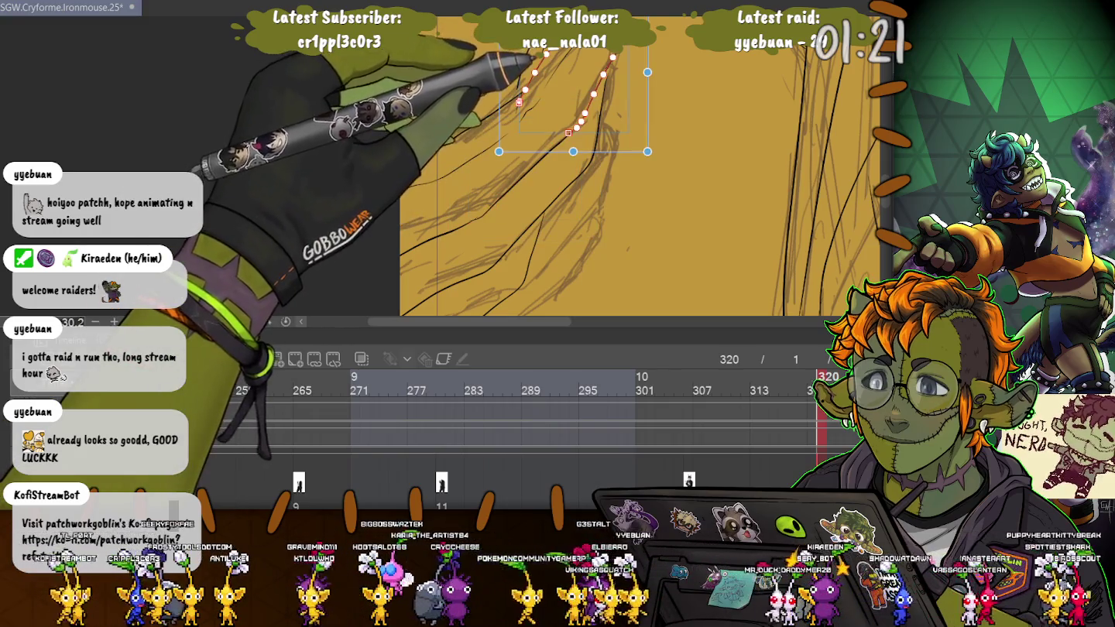
left_click(609, 68)
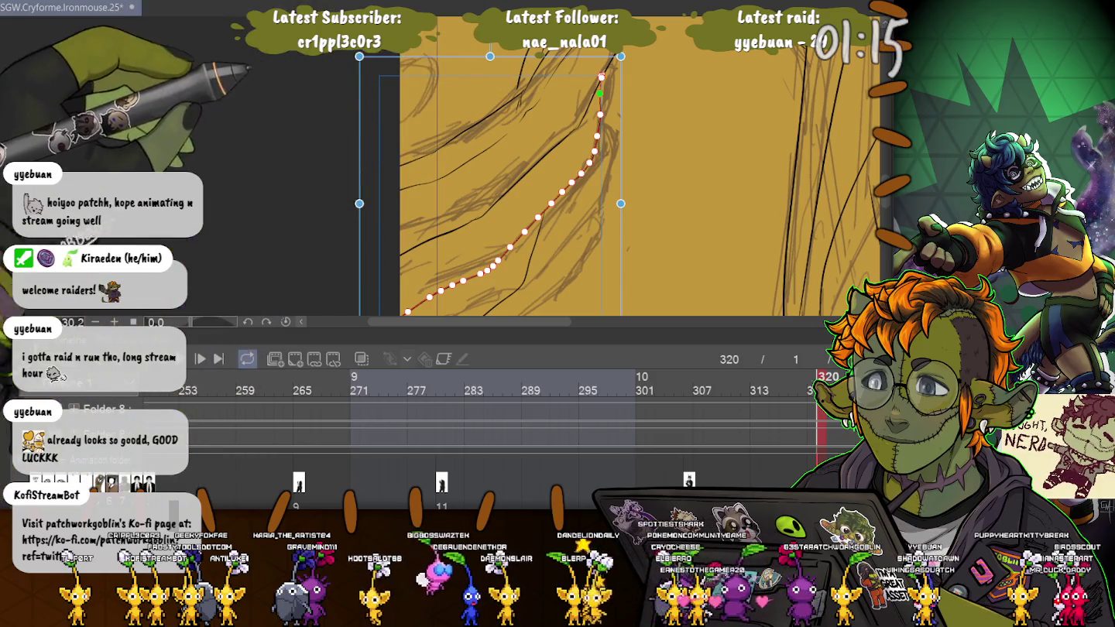
key("p")
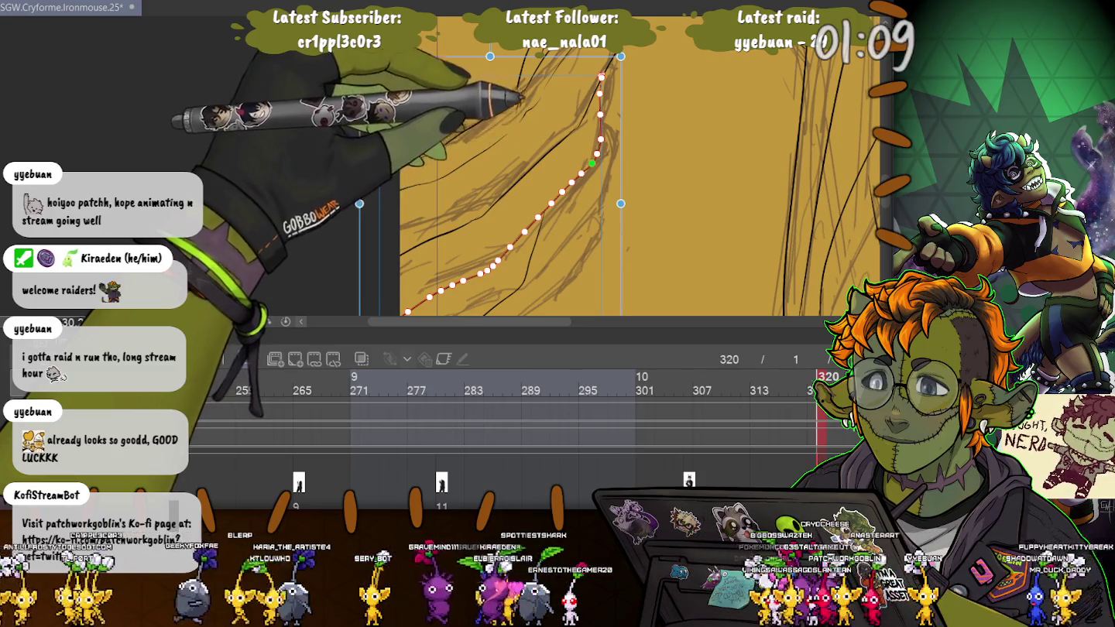
Restore the curve's earlier state and remove the small stroke near the top
key("p")
key("o")
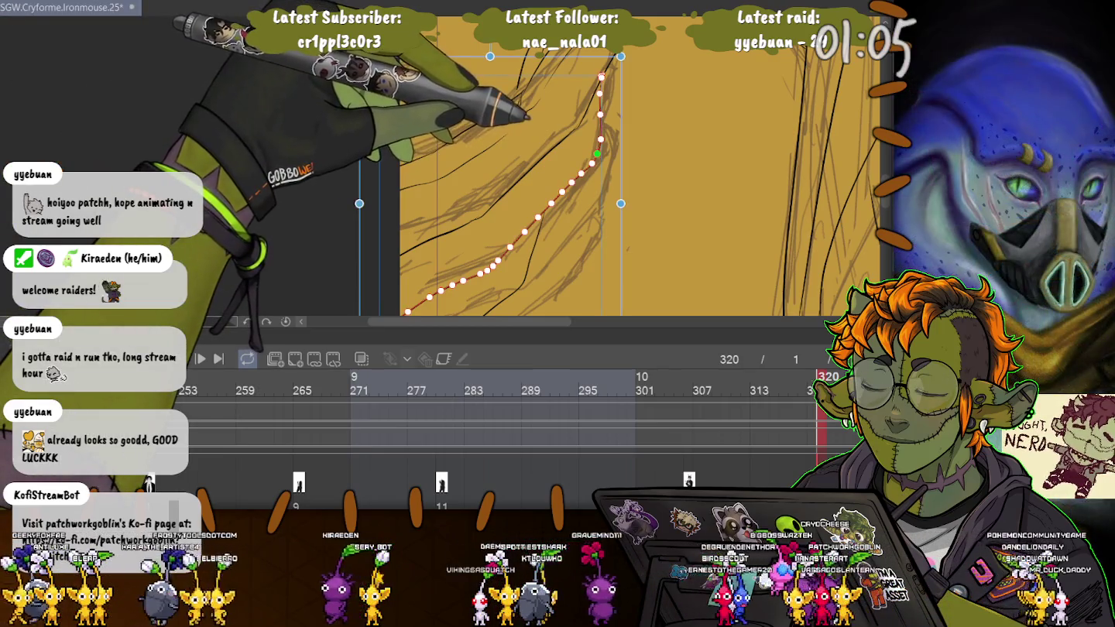
key("Delete")
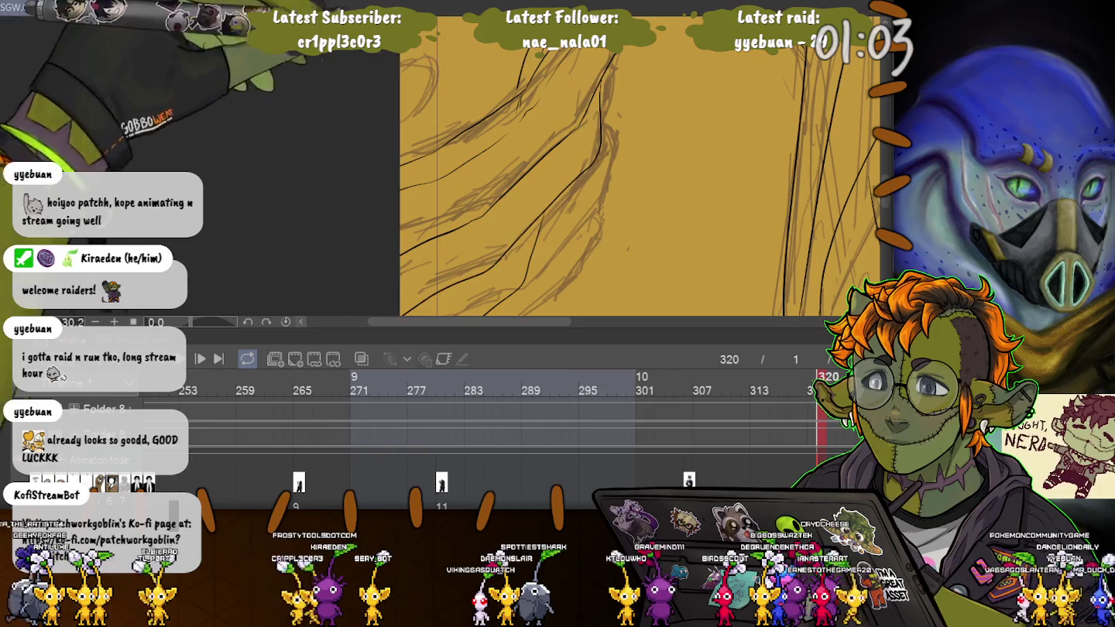
left_click_drag(525, 59, 516, 89)
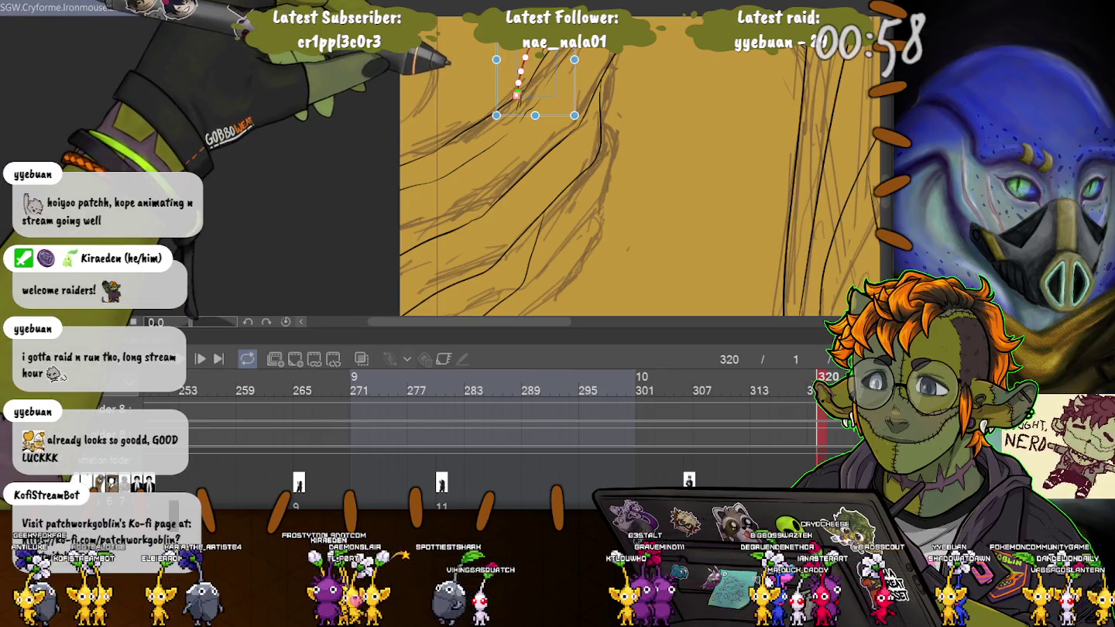
key("Delete")
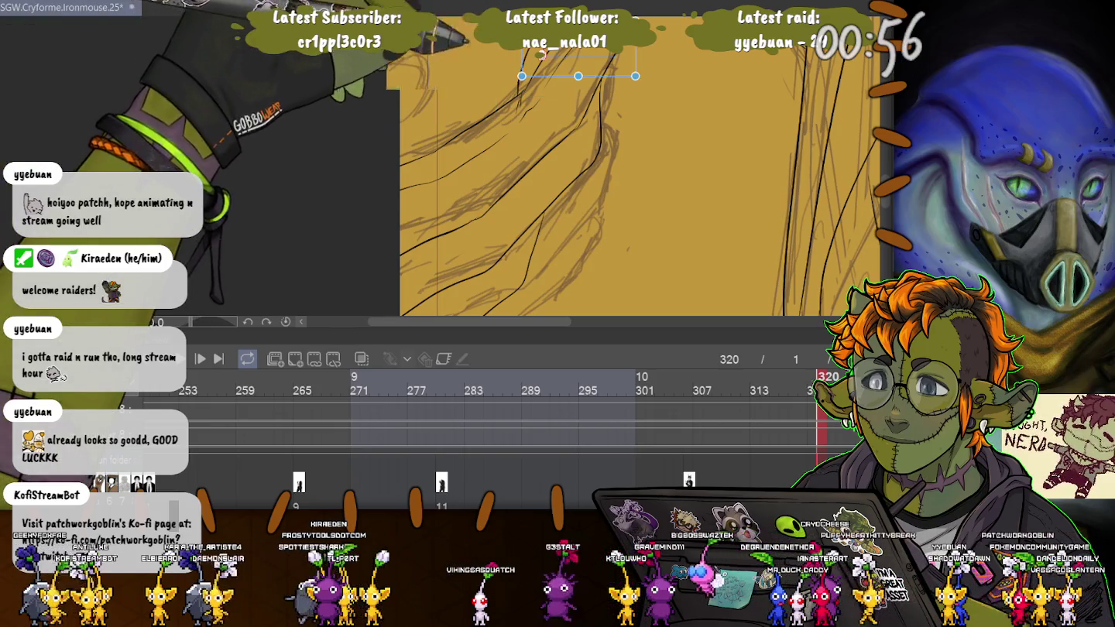
Pick another inked curve lower on the suit, then fit the whole figure in view
scroll(541, 54, "up", 2)
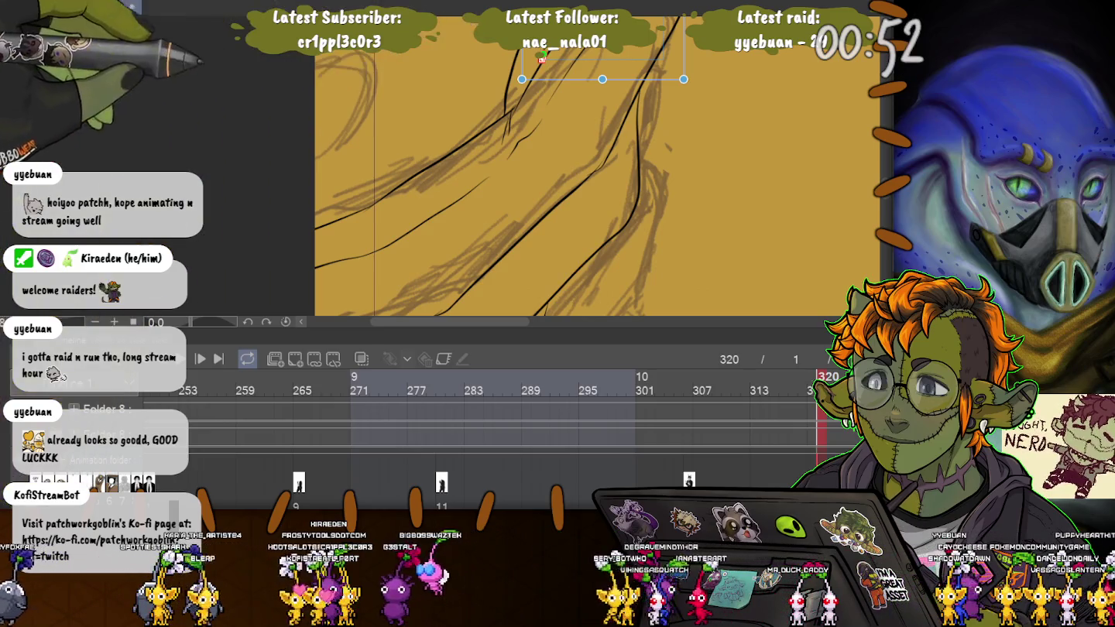
scroll(542, 58, "down", 3)
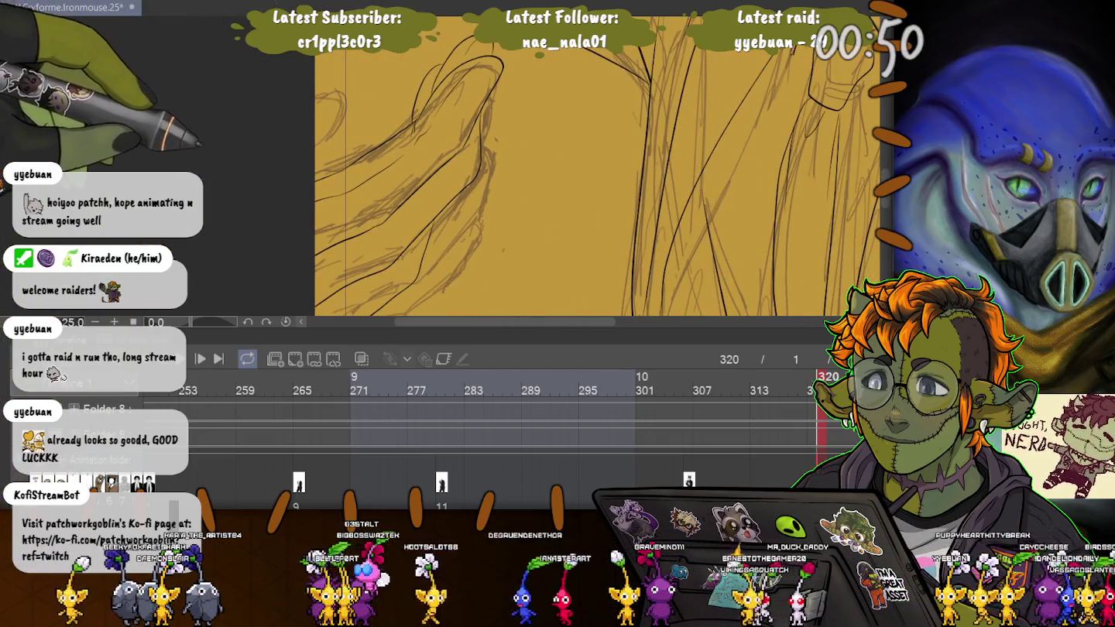
scroll(596, 167, "left", 5)
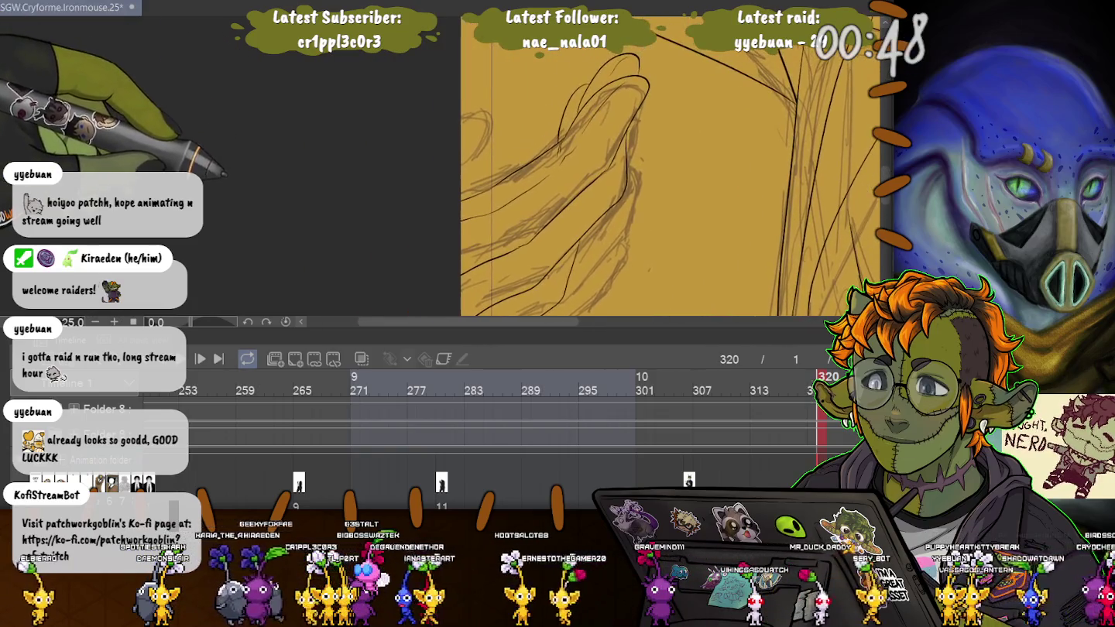
left_click(514, 195)
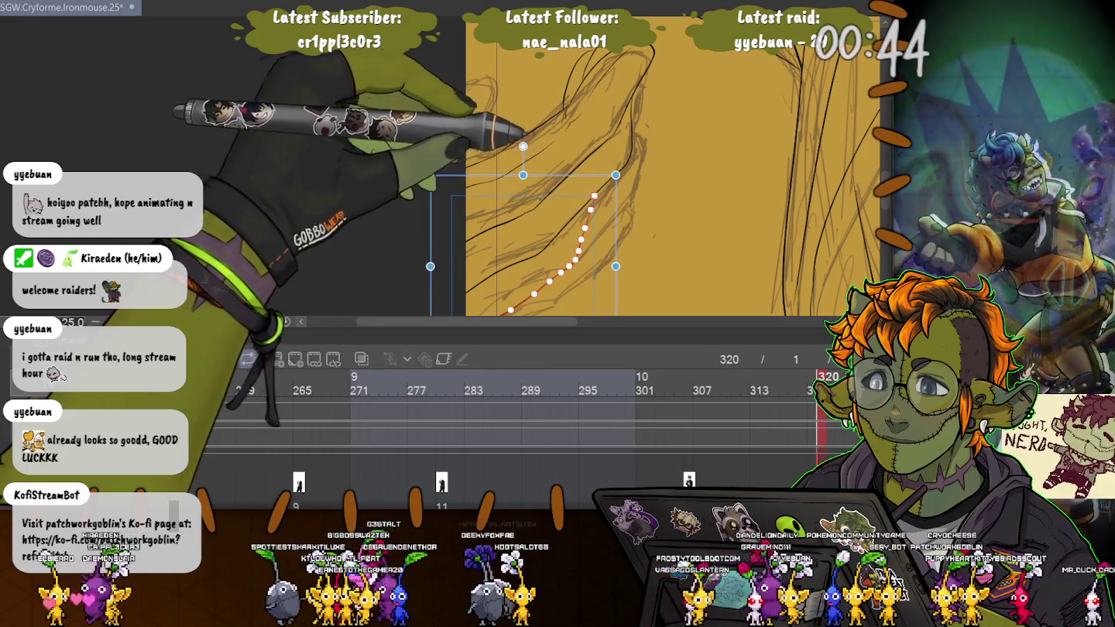
scroll(673, 167, "down", 3)
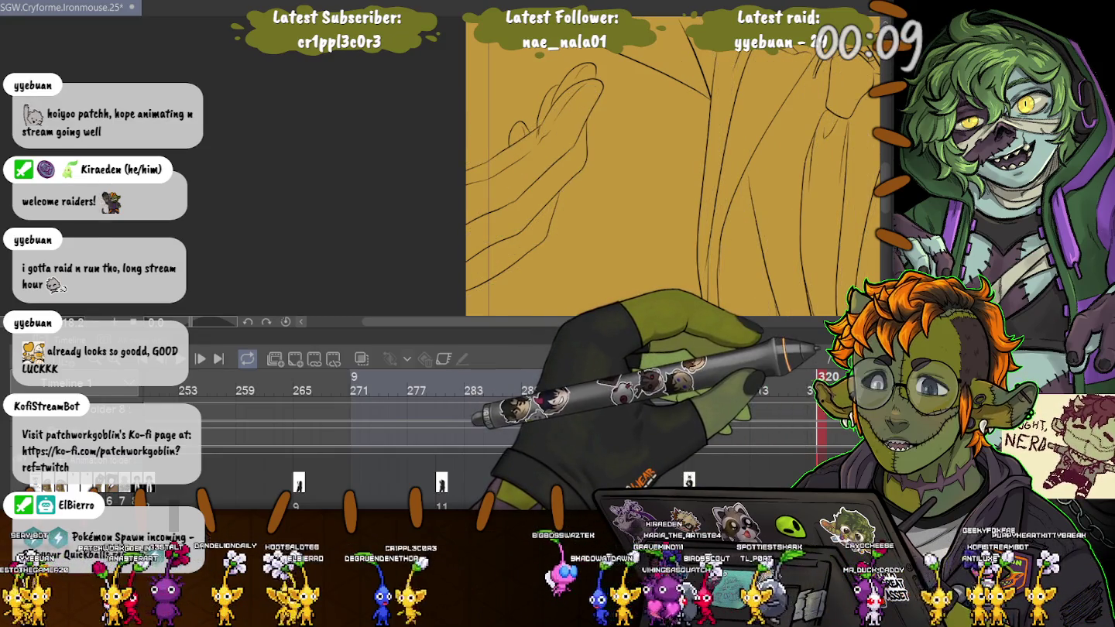
key("ctrl+0")
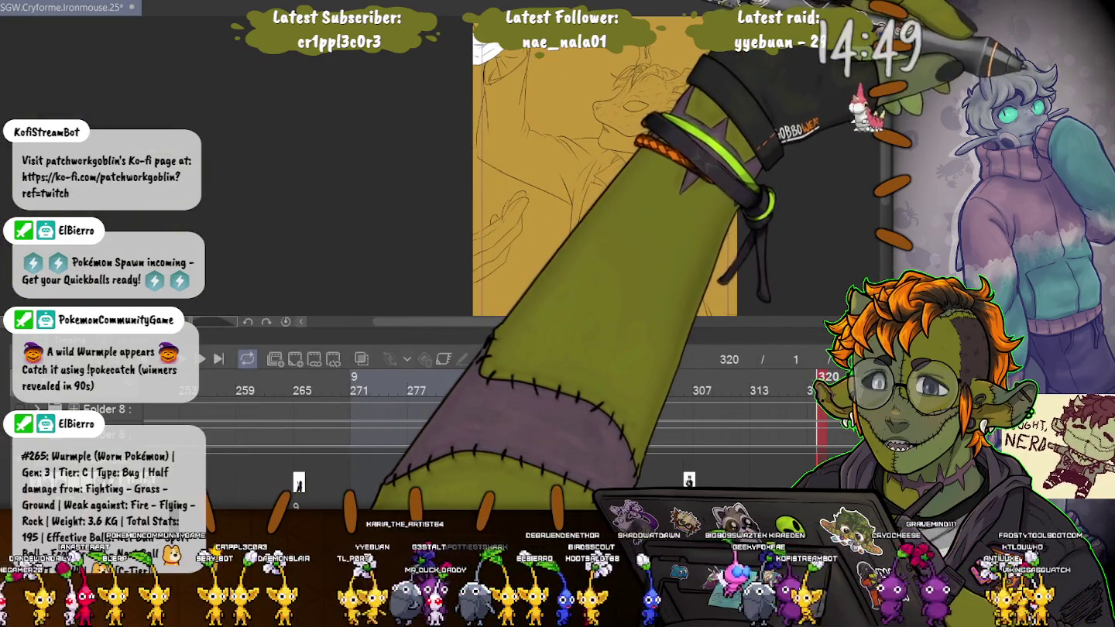
left_click_drag(488, 305, 398, 179)
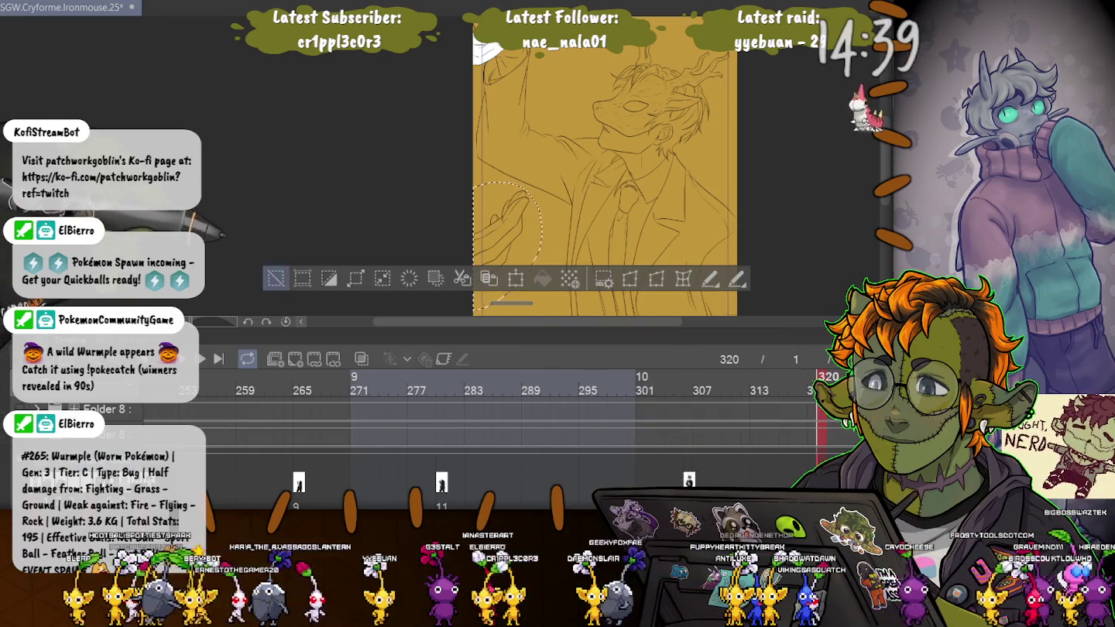
key("ctrl+d")
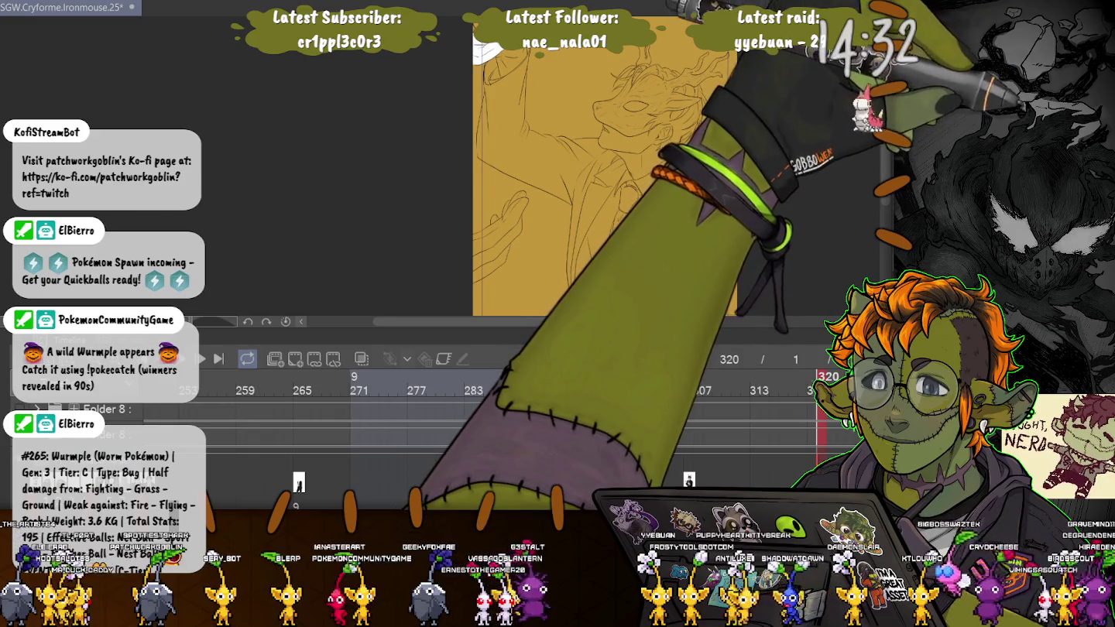
left_click_drag(503, 186, 479, 248)
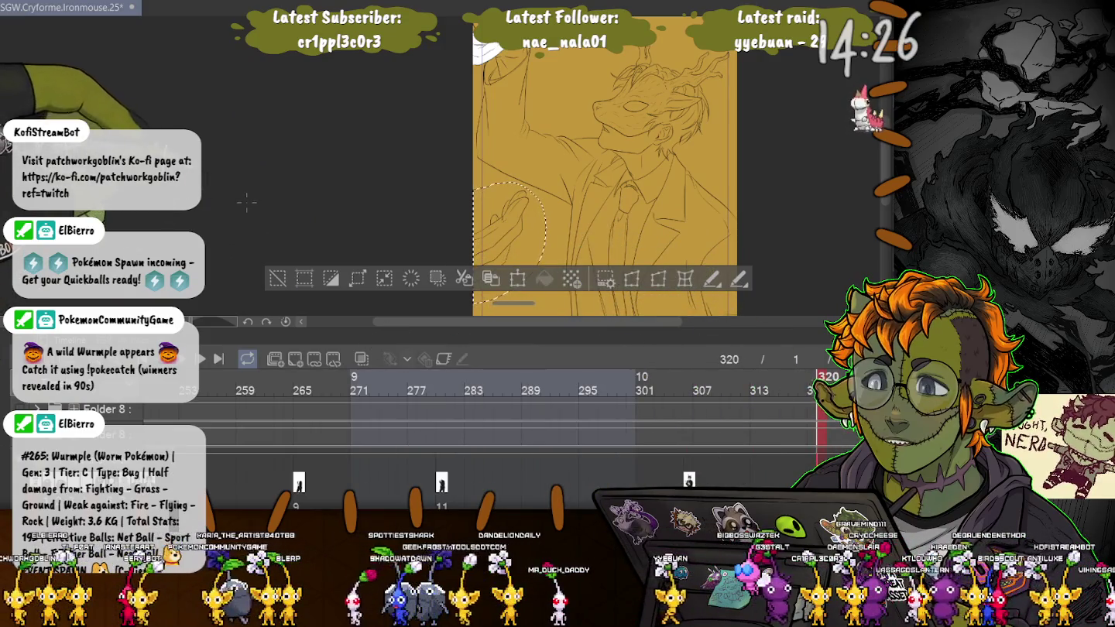
key("ctrl+z")
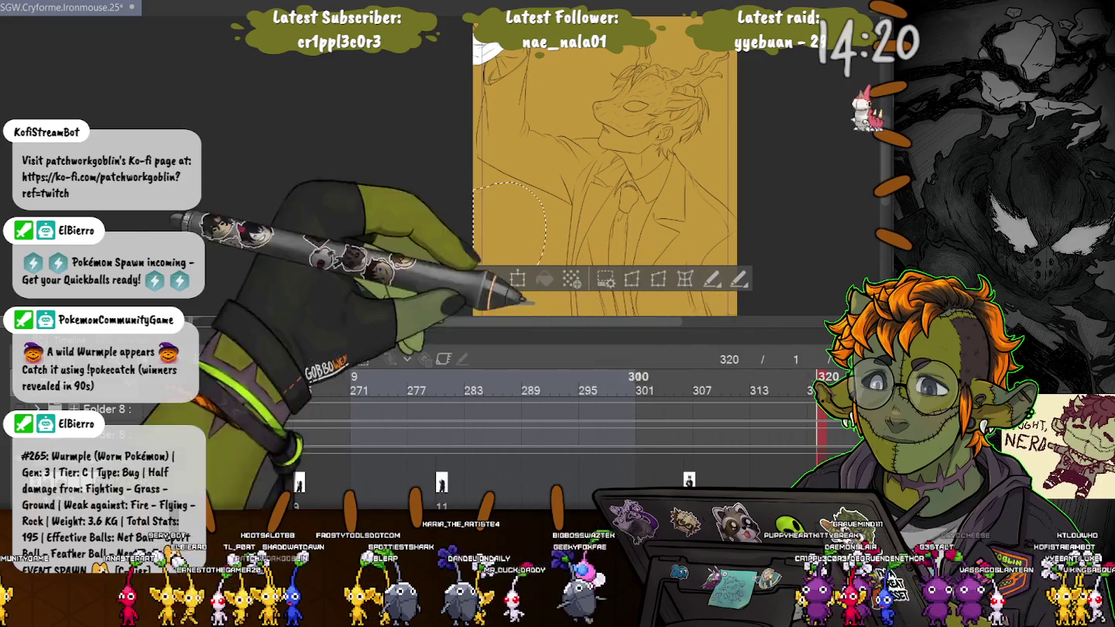
key("ctrl+d")
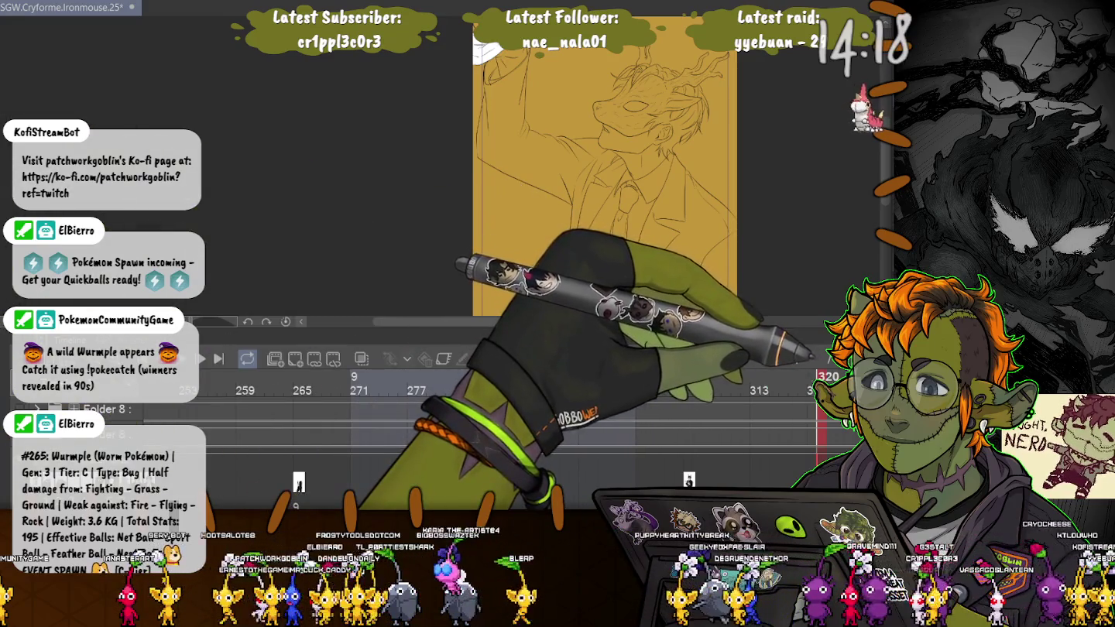
scroll(607, 193, "up", 2)
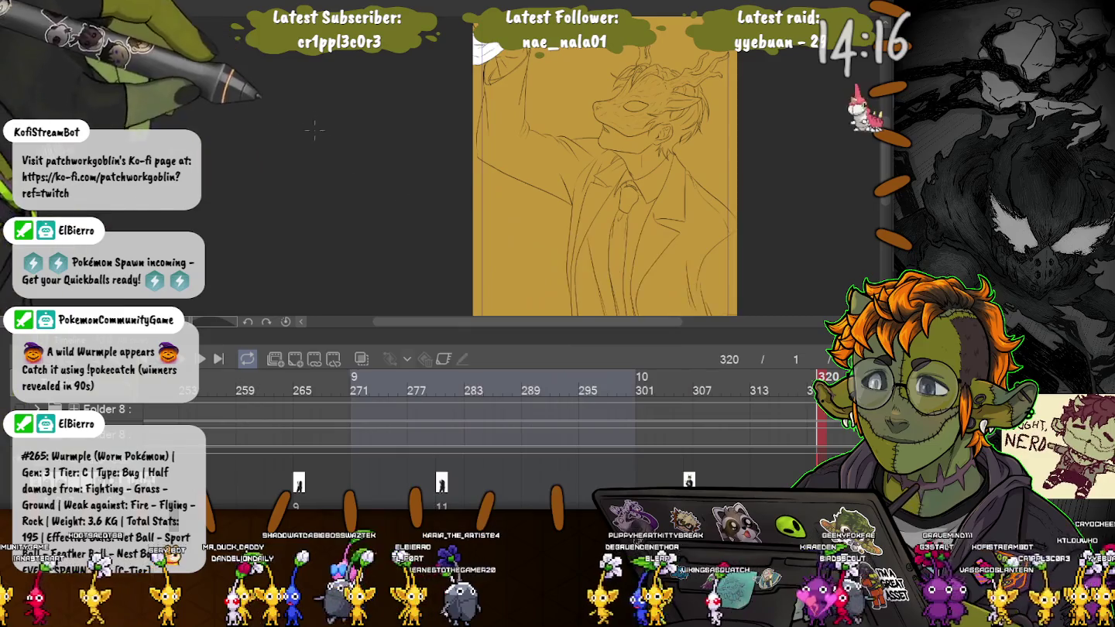
scroll(608, 170, "down", 5)
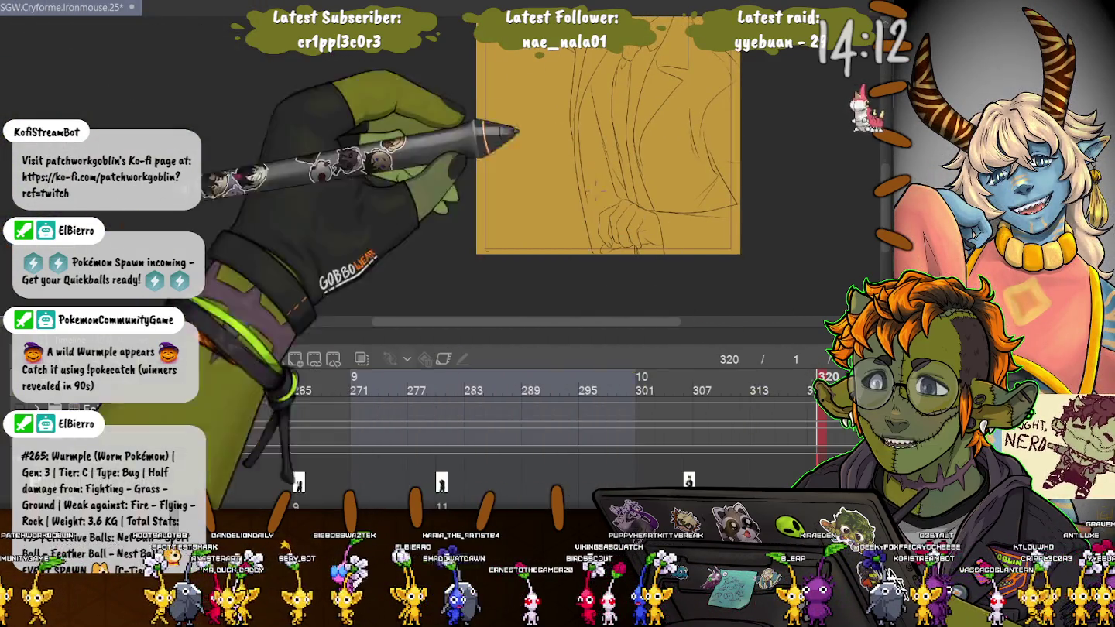
Undo the earlier fill, auto-select inside the hand outline, fill it white, deselect, and zoom out
scroll(607, 154, "up", 3)
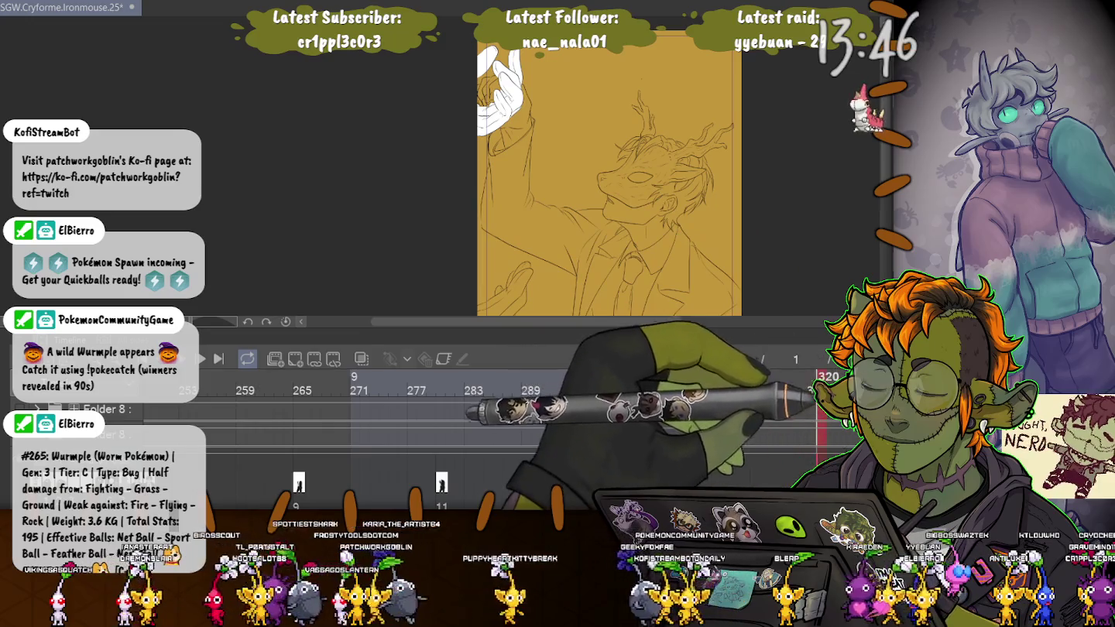
key("ctrl+z")
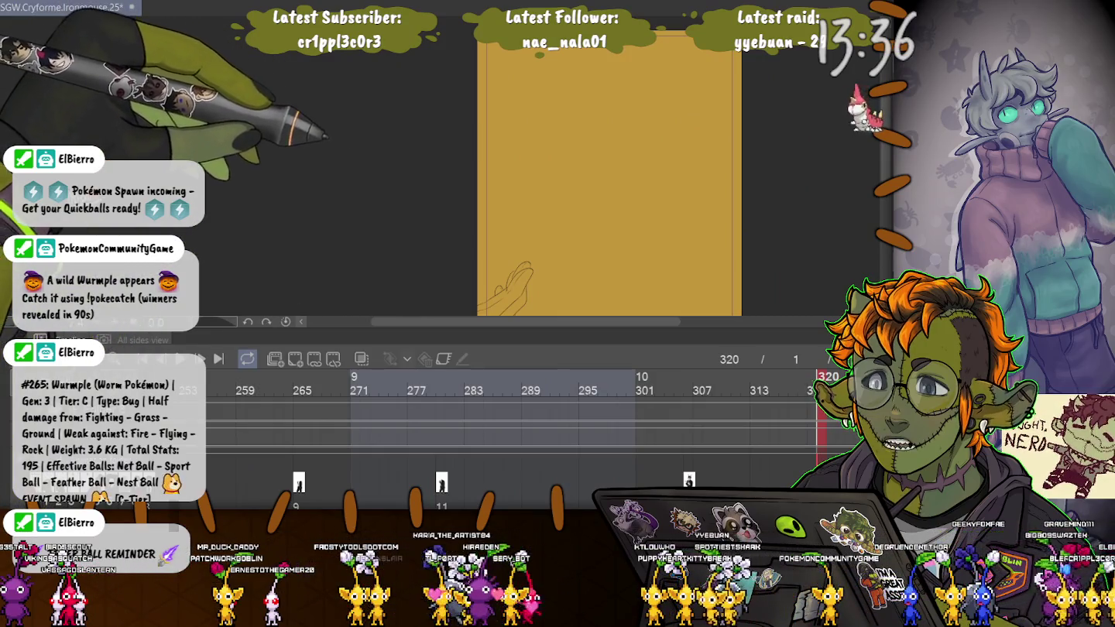
key("ctrl+a")
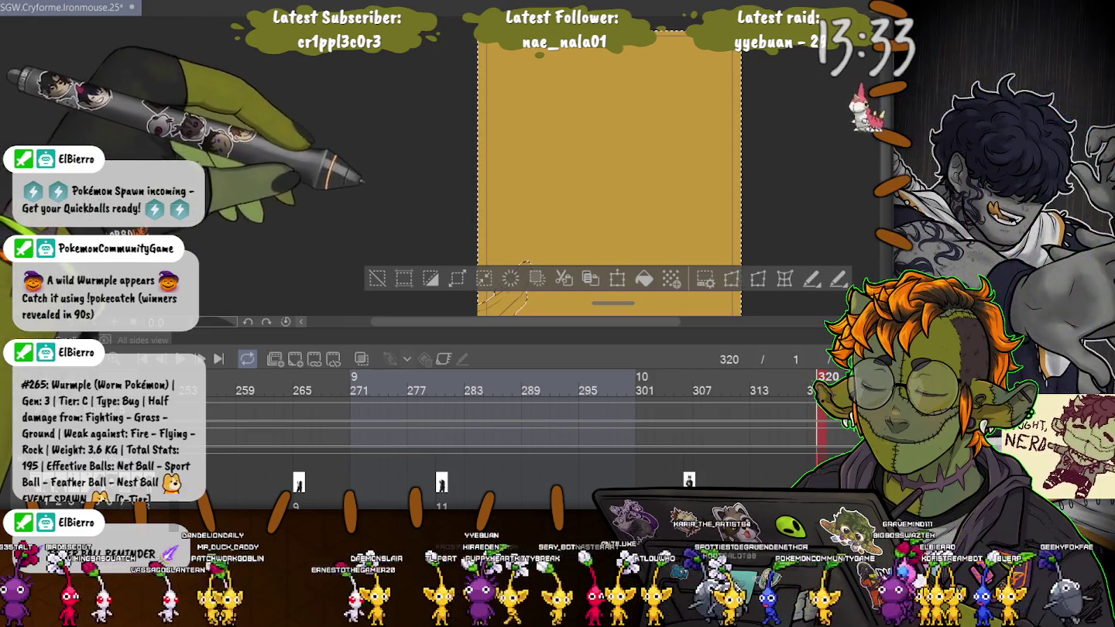
scroll(612, 171, "down", 5)
scroll(541, 194, "up", 2)
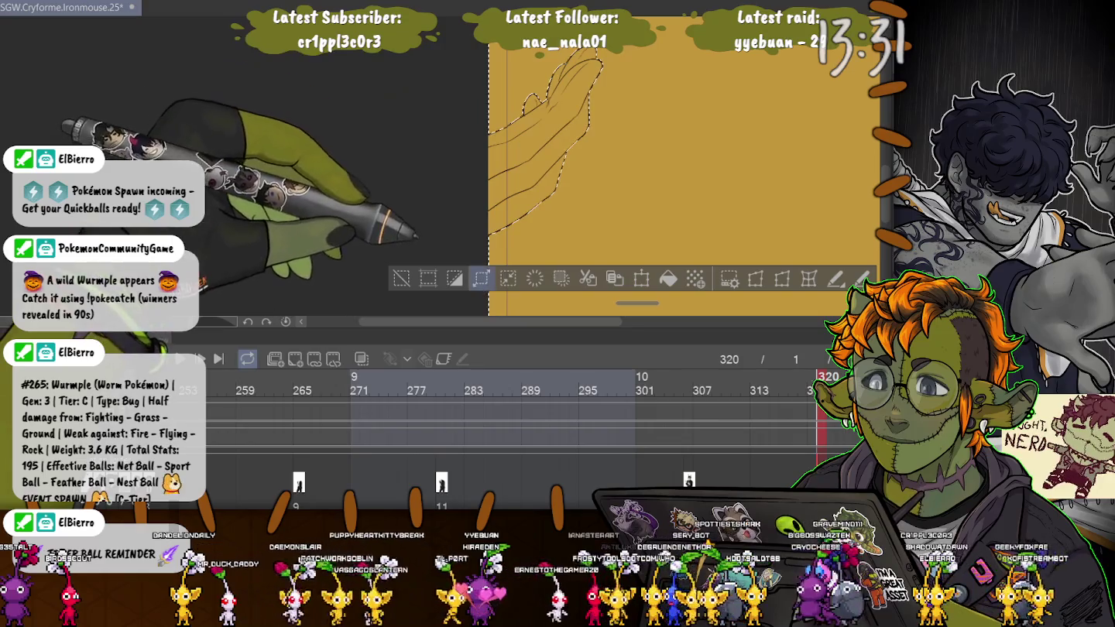
left_click(455, 278)
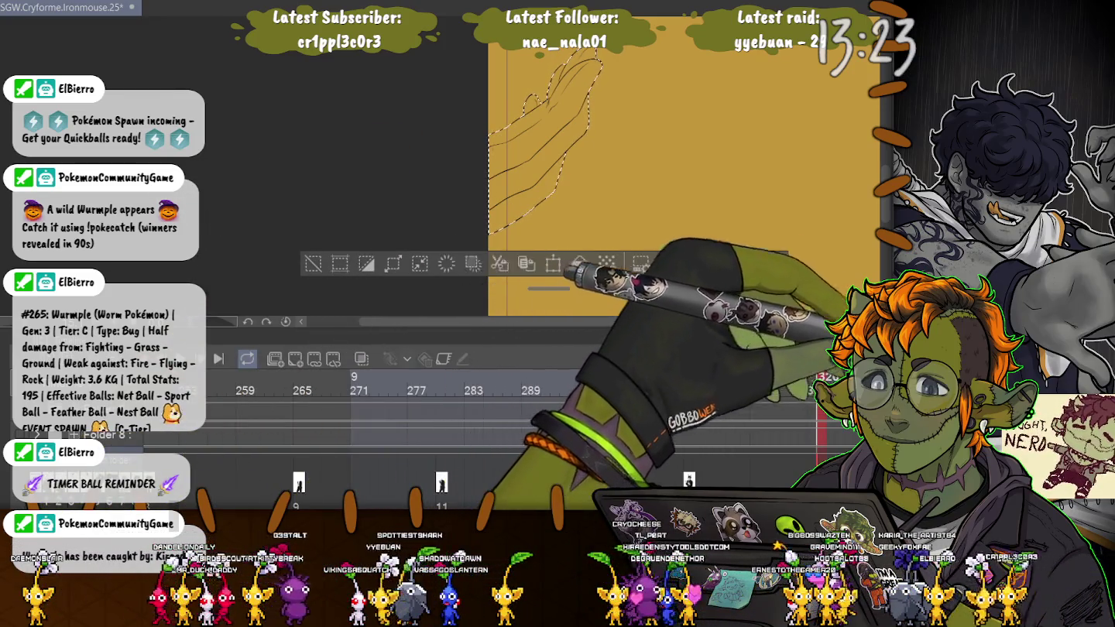
key("alt+BackSpace")
key("ctrl+d")
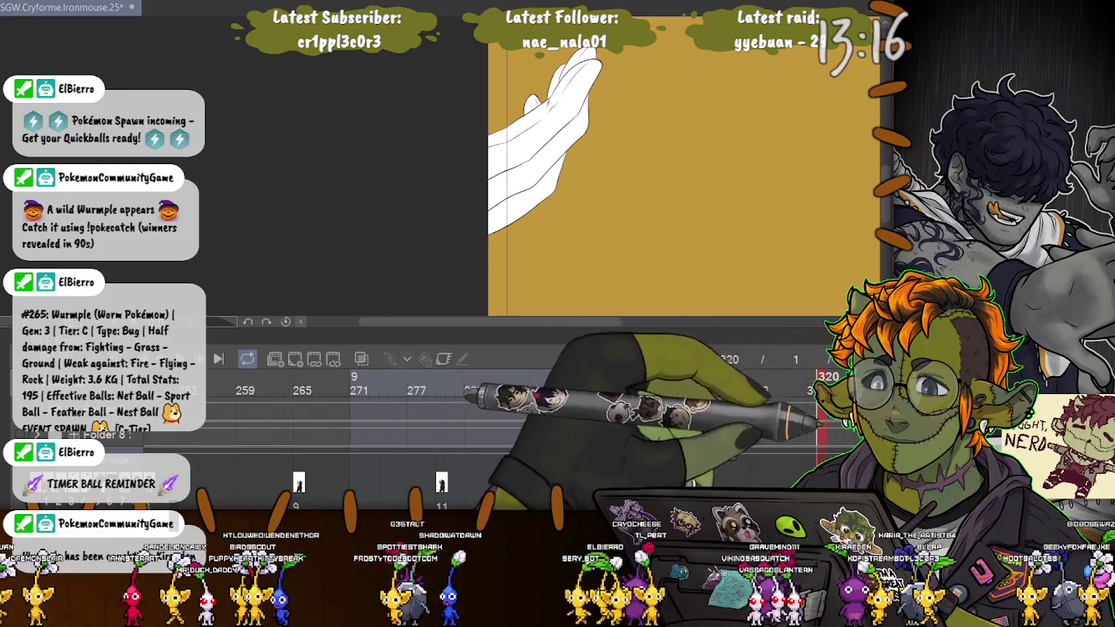
key("ctrl+minus")
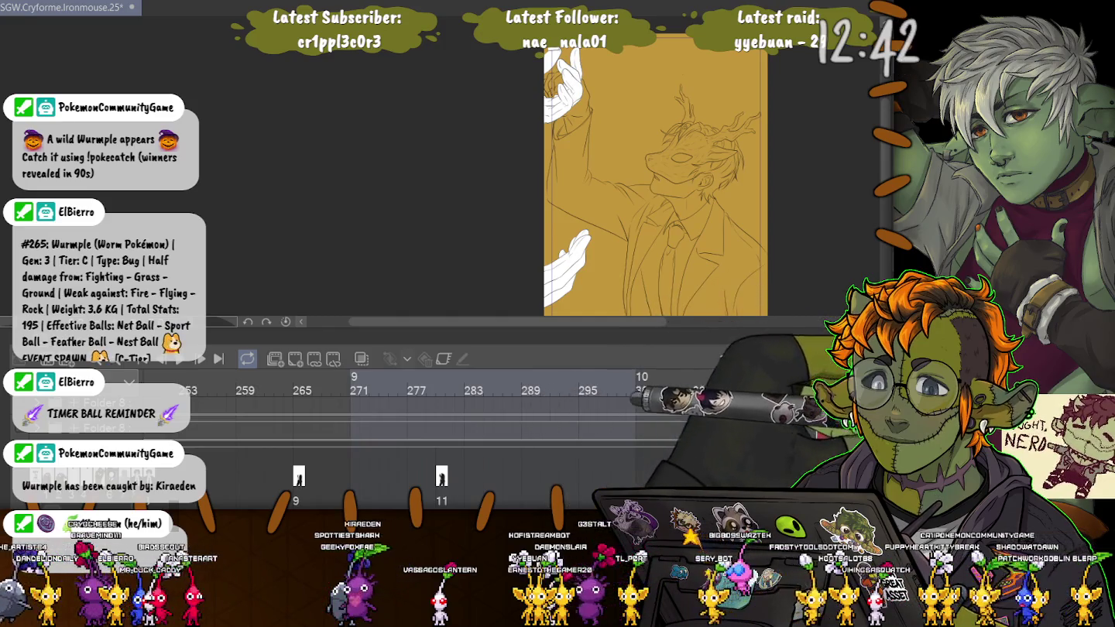
Undo twice so the raised hand shows only its sketch lines
key("ctrl+z")
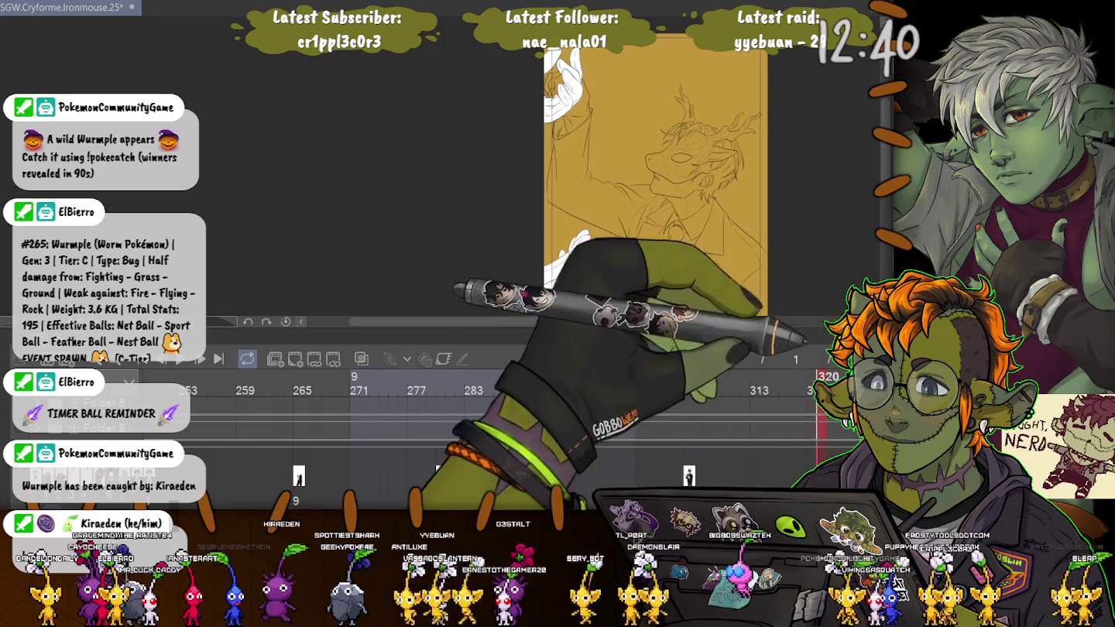
key("ctrl+z")
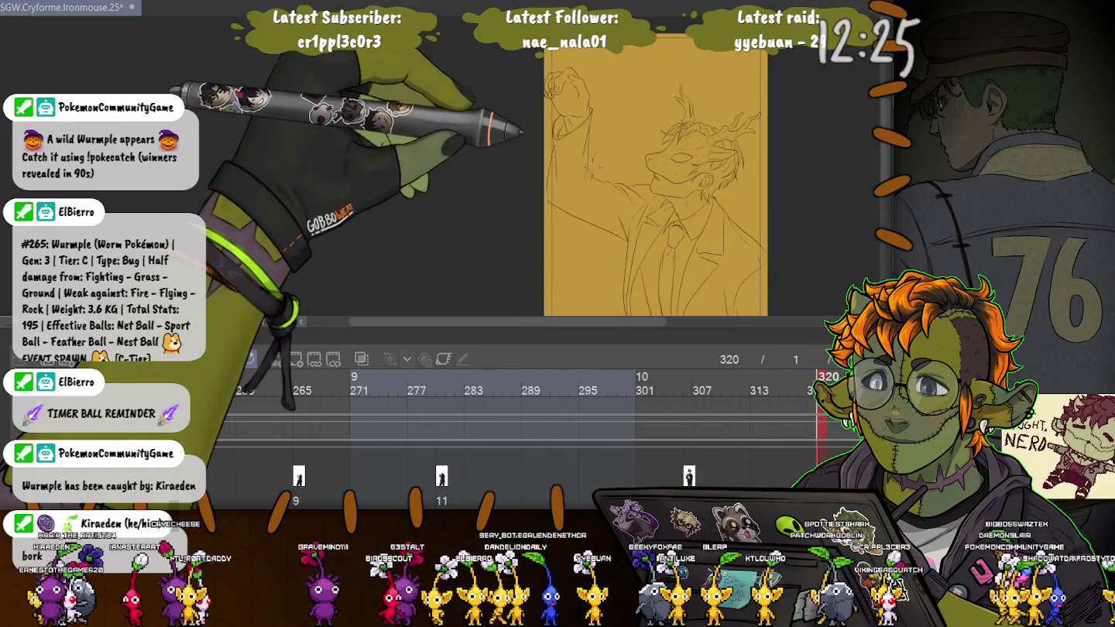
Lasso the raised fist sketch at the upper left, delete it, and deselect
left_click_drag(590, 171, 556, 189)
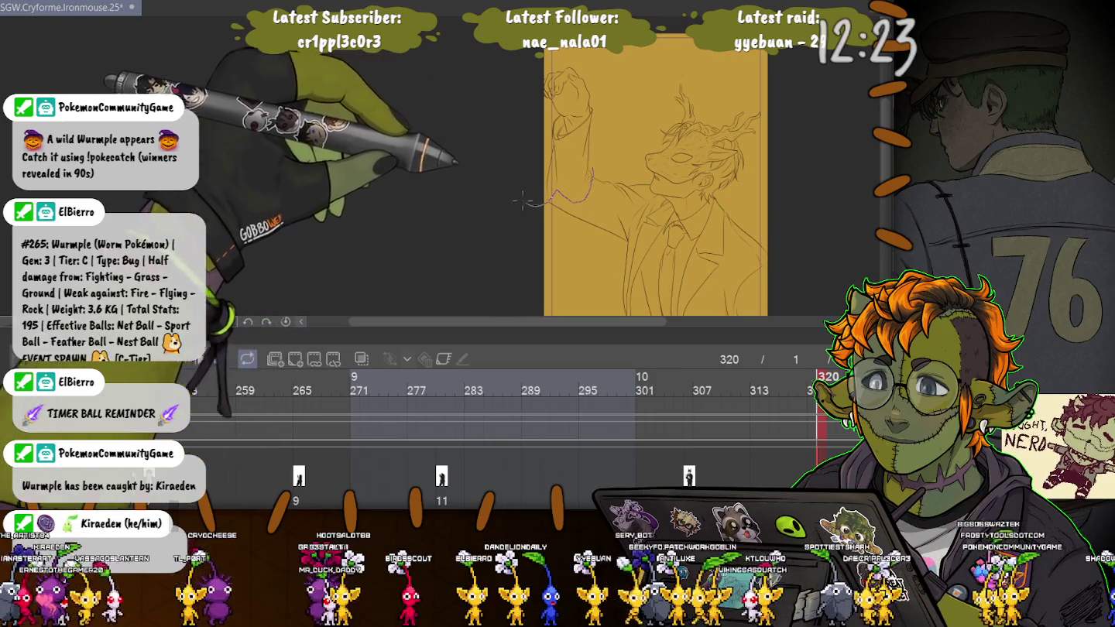
left_click_drag(546, 48, 551, 197)
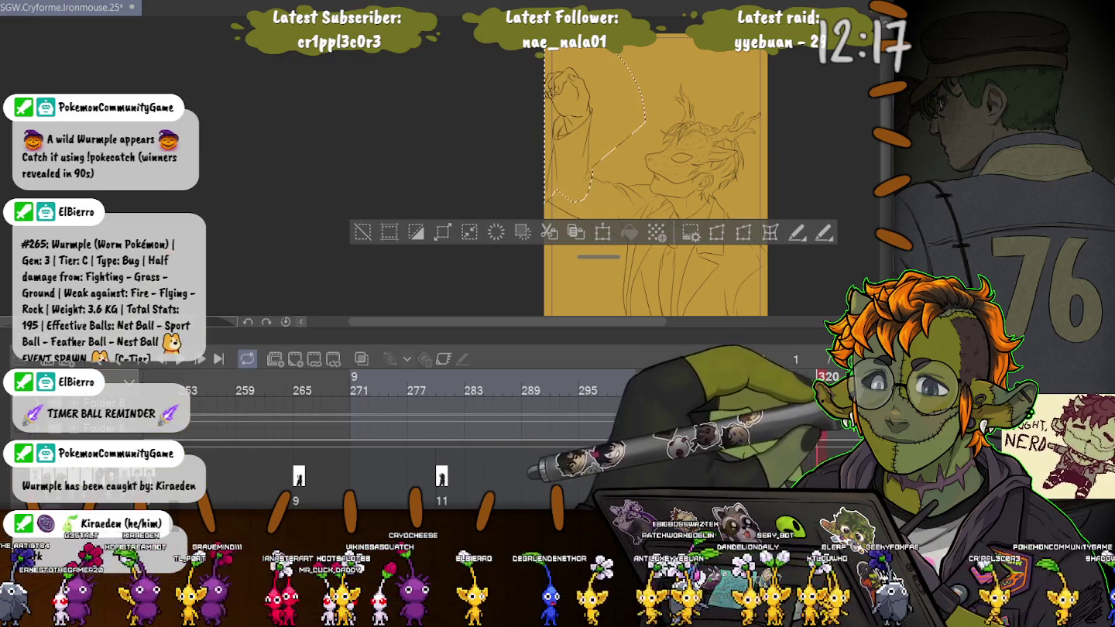
key("Delete")
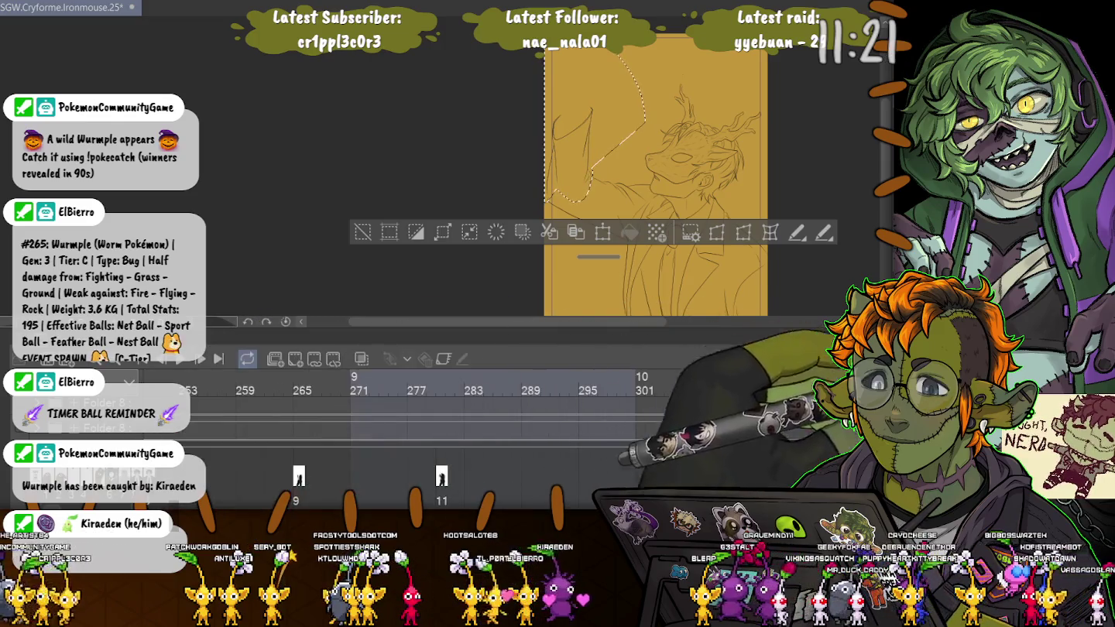
key("ctrl+d")
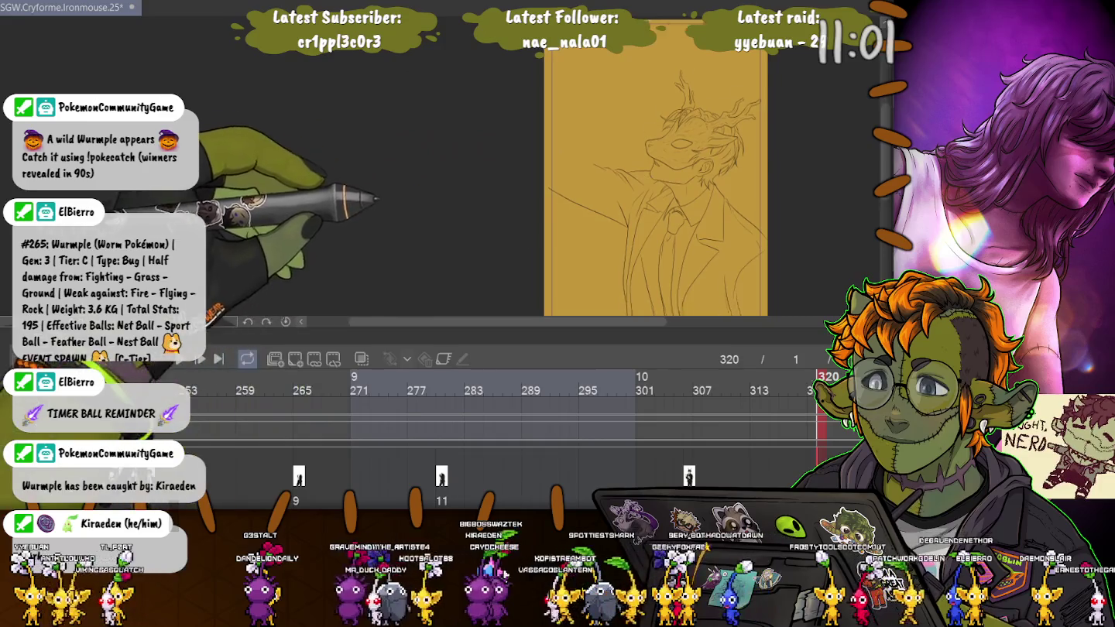
Zoom in on the collar and lasso an area from the lapel across the collar
scroll(647, 178, "down", 2)
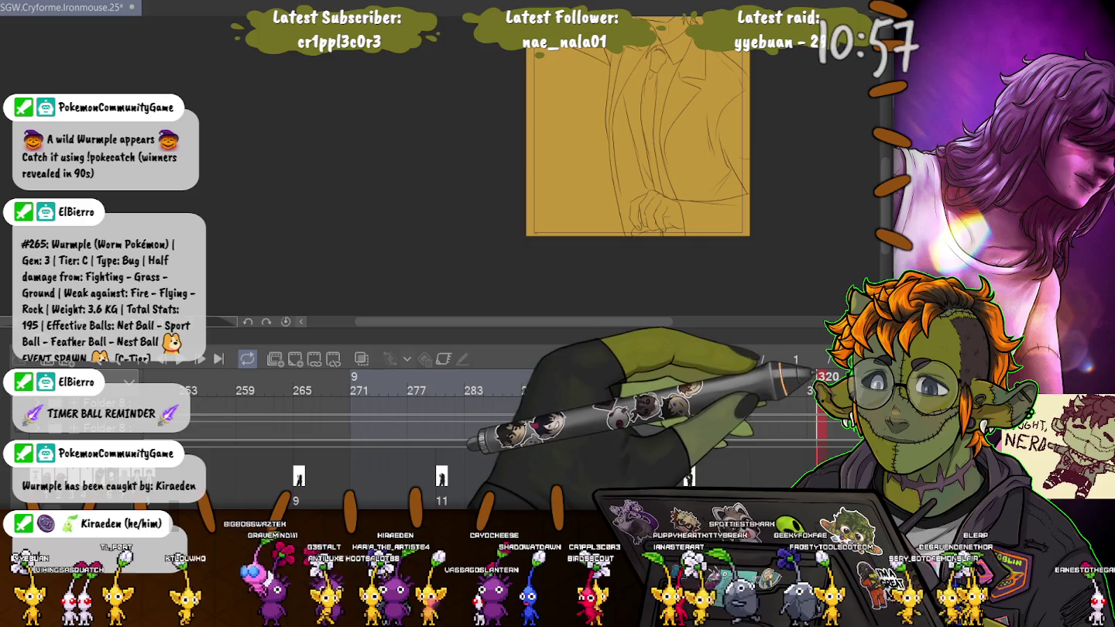
scroll(672, 178, "up", 3)
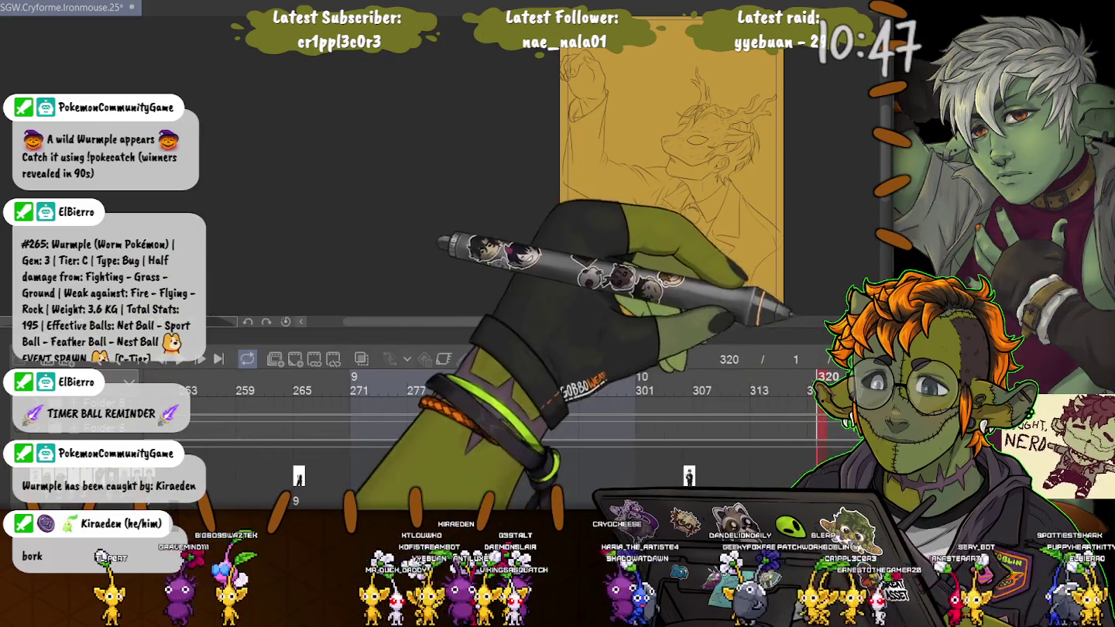
scroll(552, 106, "up", 3)
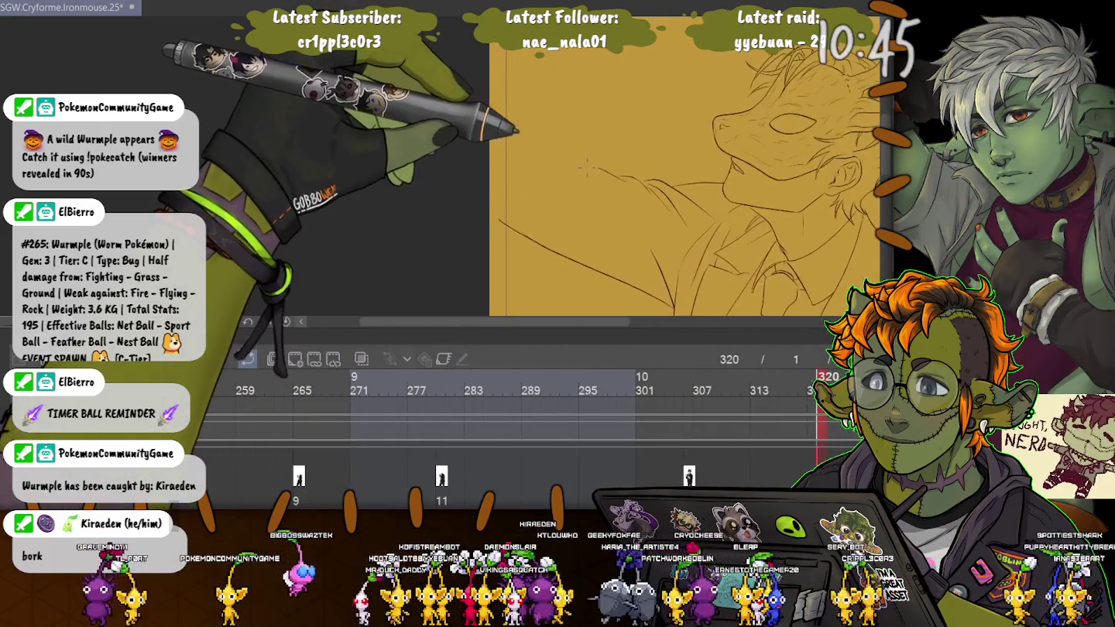
scroll(548, 89, "down", 1)
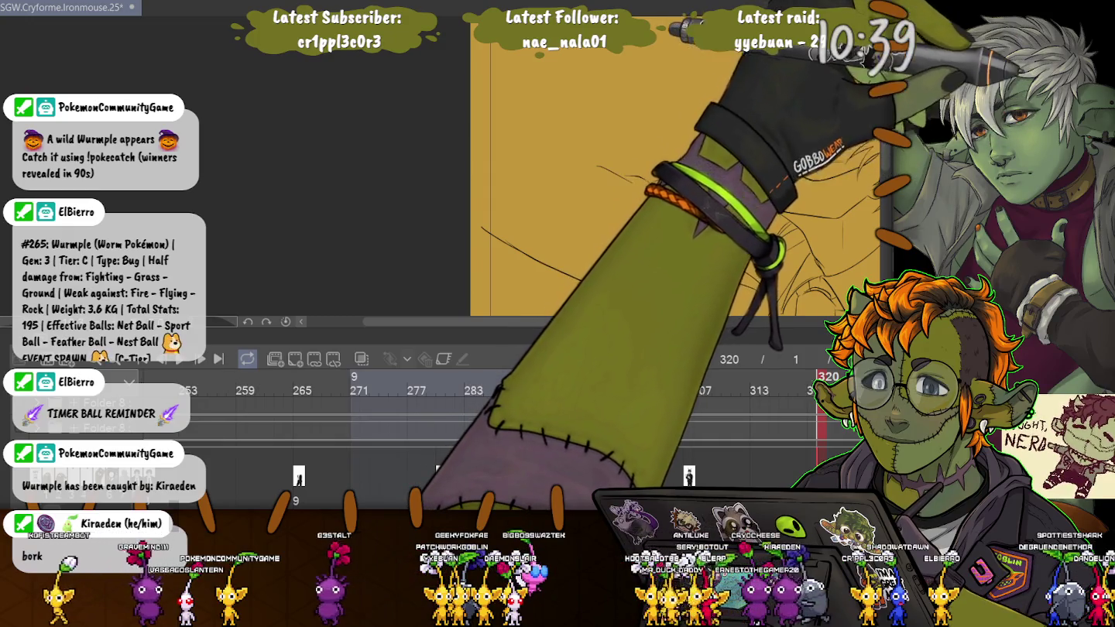
scroll(650, 171, "up", 1)
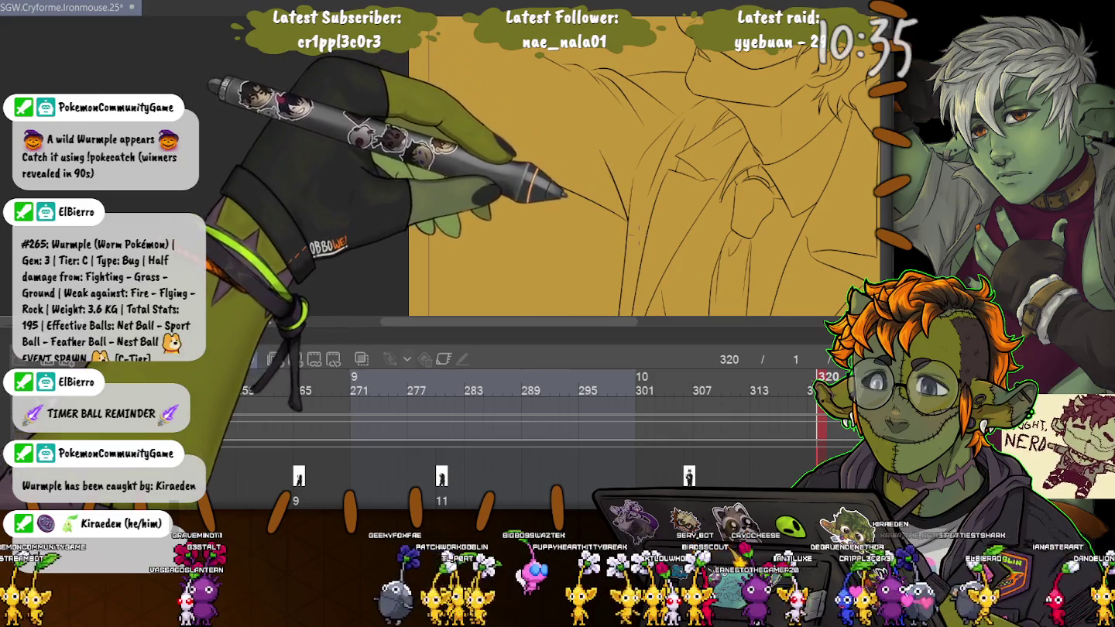
left_click_drag(643, 236, 375, 124)
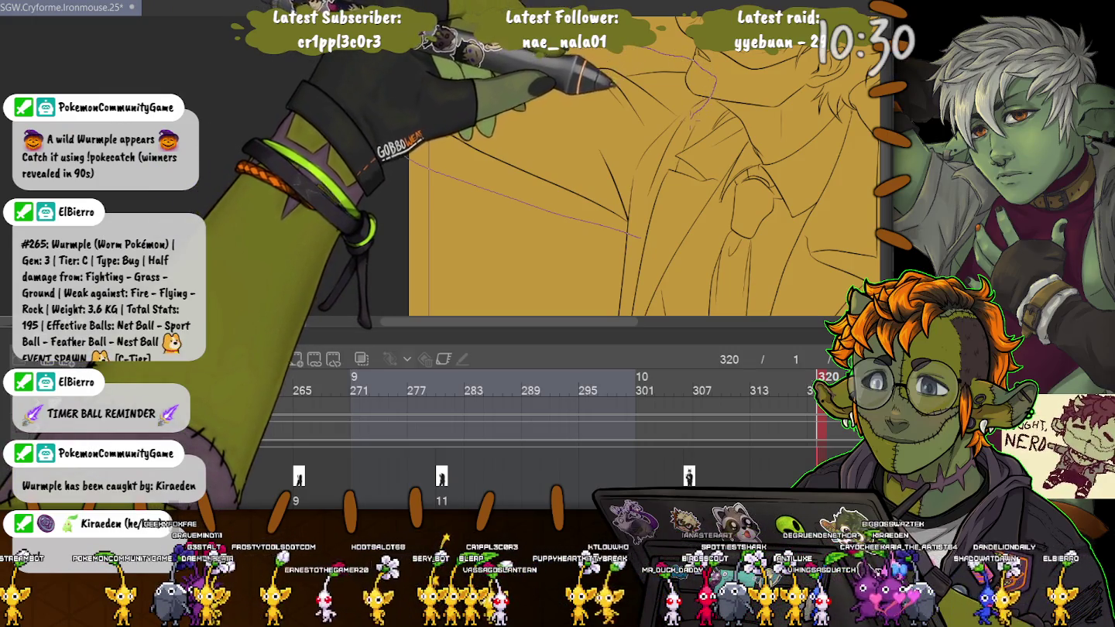
left_click_drag(569, 183, 573, 154)
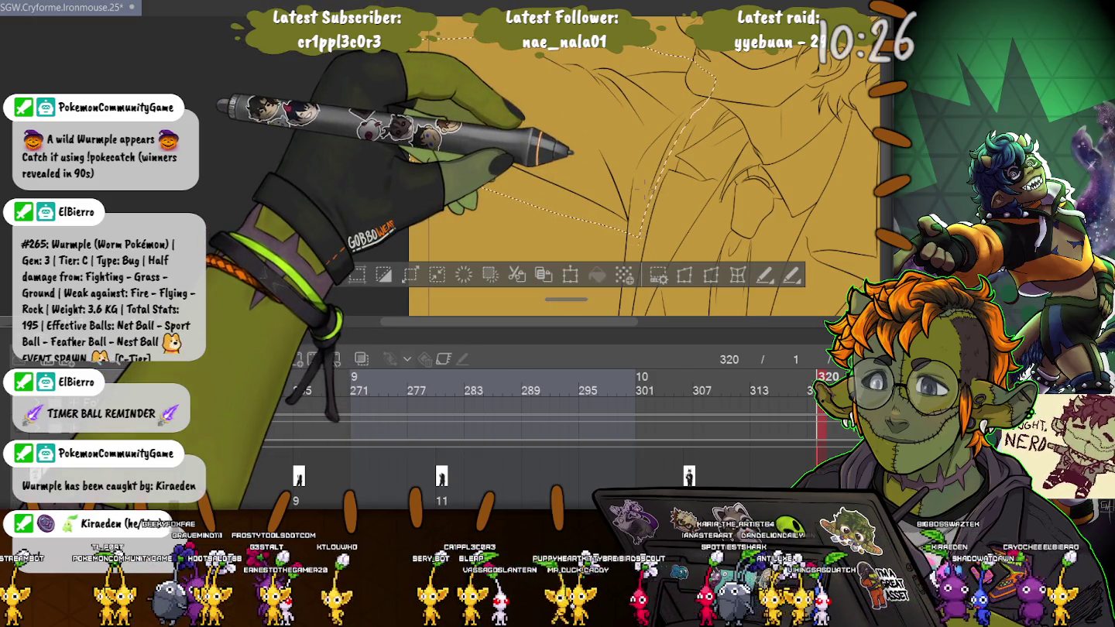
Deselect, then delete a stray vector line and a short stray stroke near the collar
key("ctrl+d")
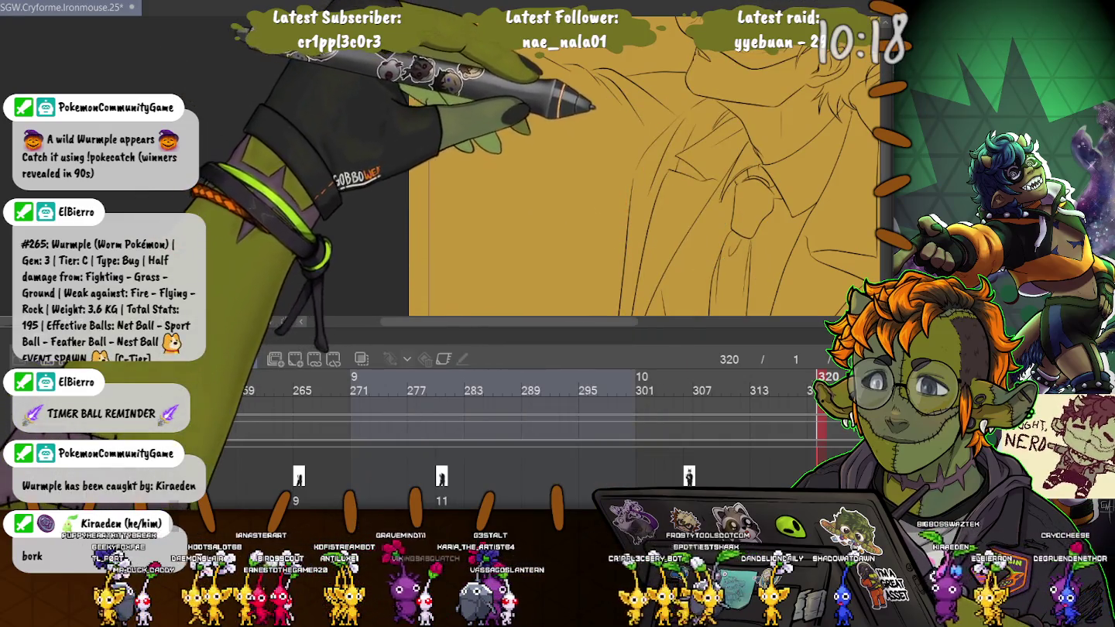
left_click(665, 155)
key("Delete")
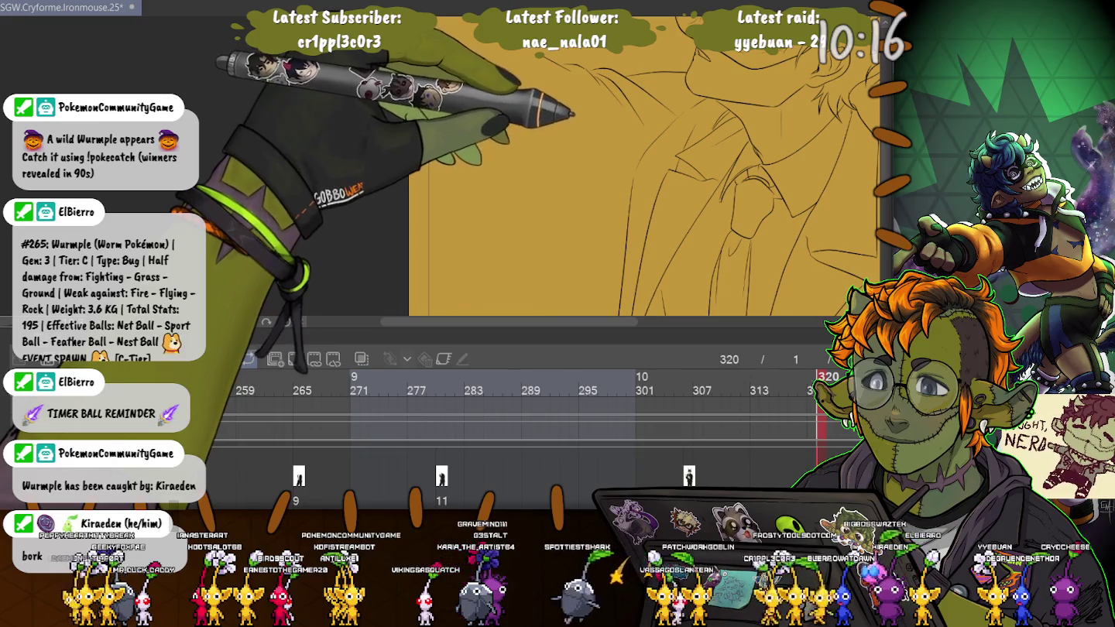
key("Delete")
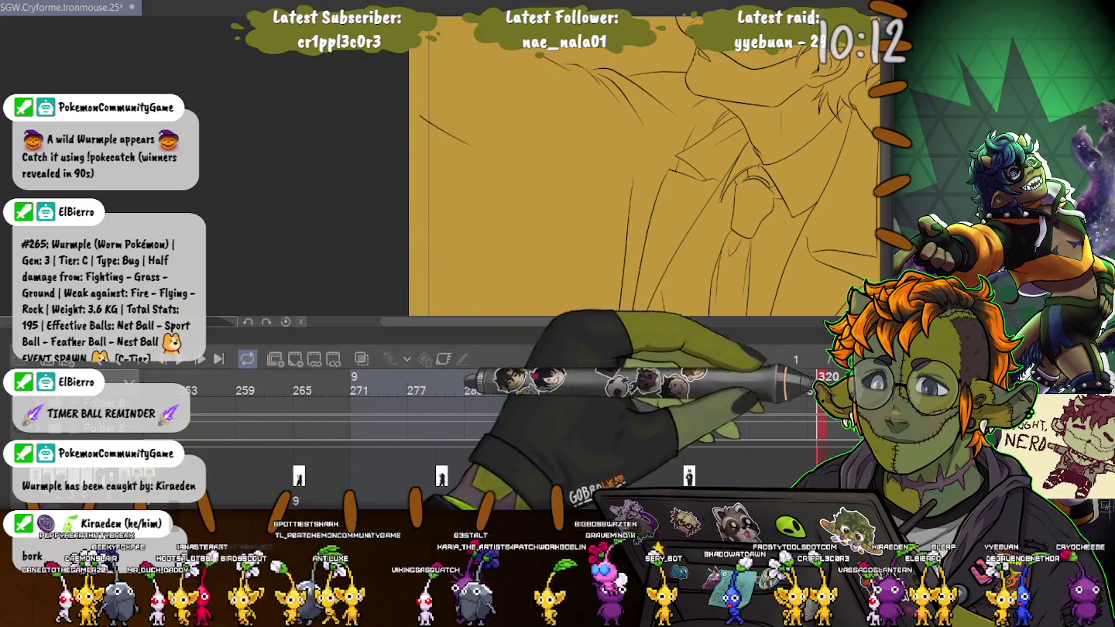
left_click(700, 100)
key("Delete")
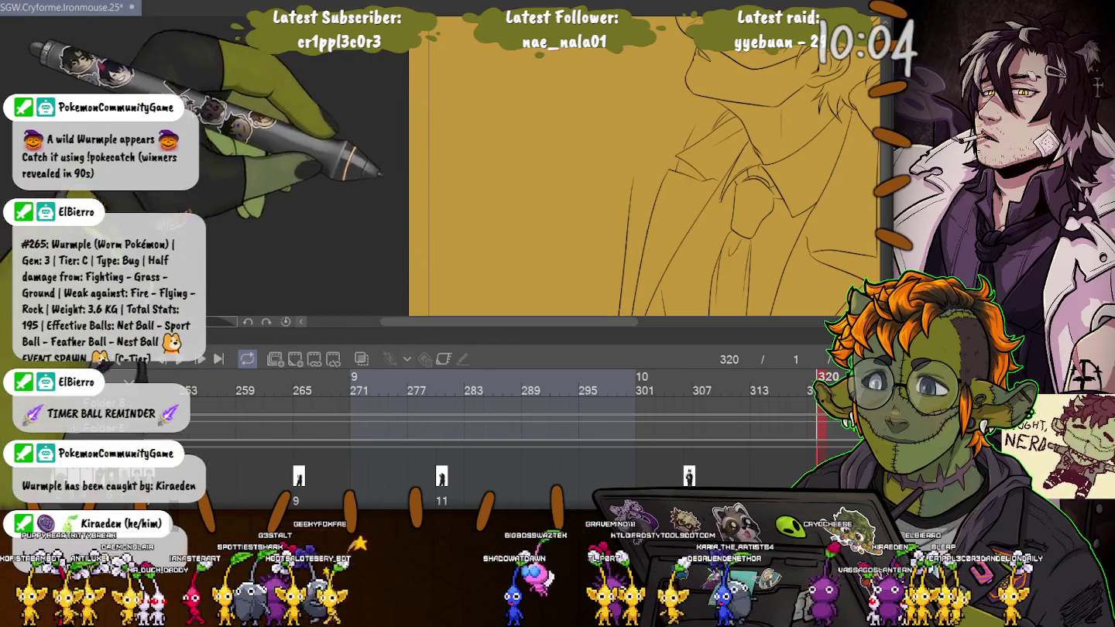
Ink long diagonal and curved lines across the jacket shoulder, then undo the extra strokes
left_click_drag(421, 116, 627, 218)
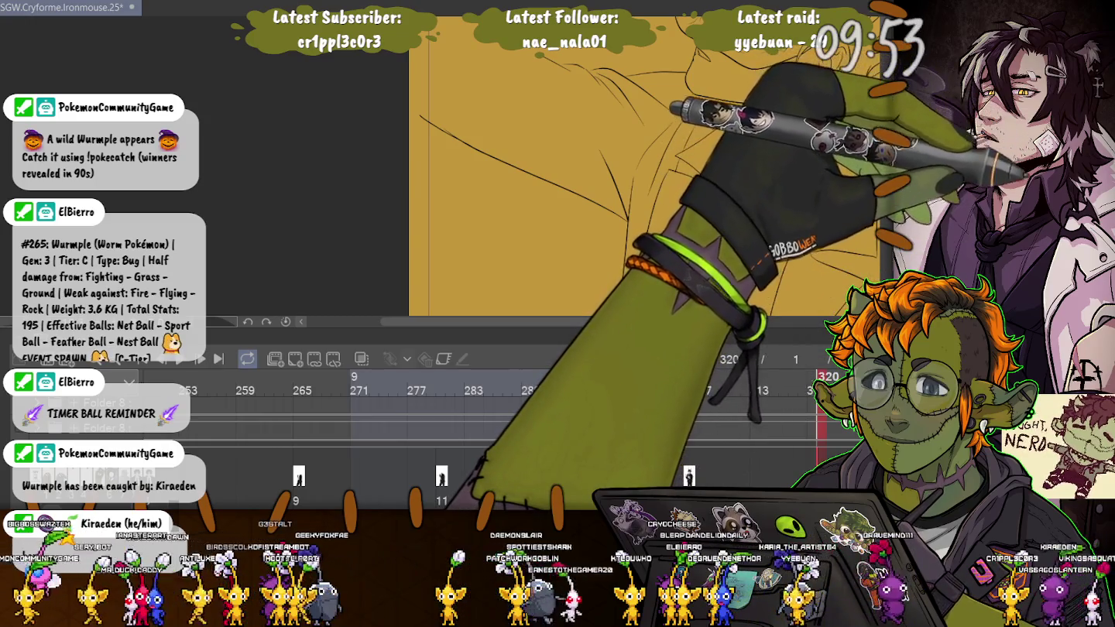
left_click_drag(454, 137, 455, 231)
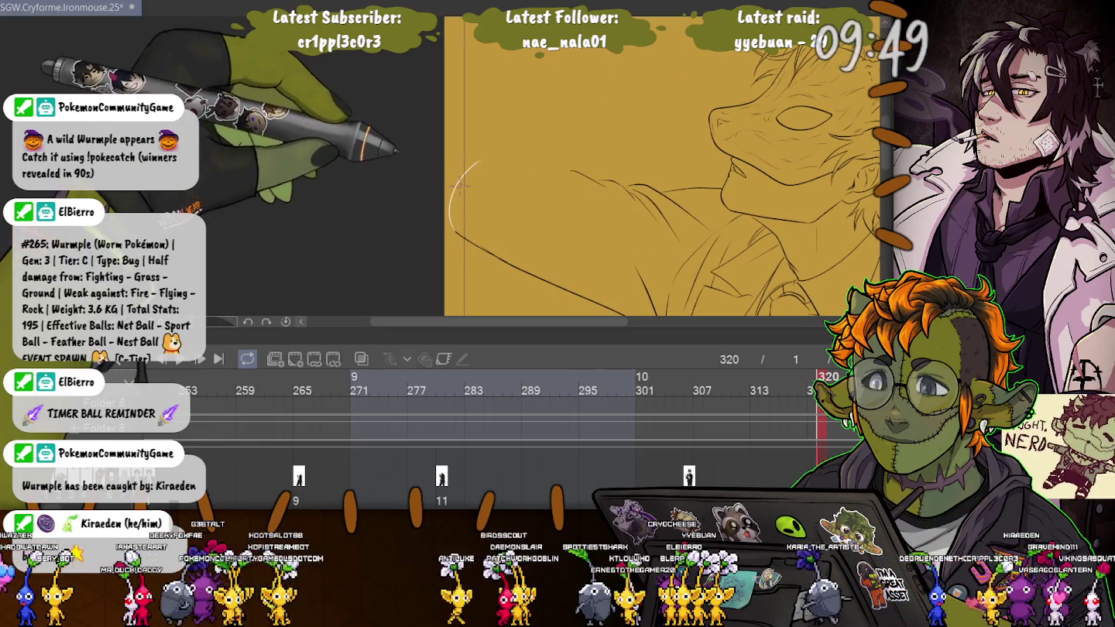
mouse_move(449, 198)
left_mouse_down()
mouse_move(456, 233)
mouse_move(573, 163)
left_mouse_up()
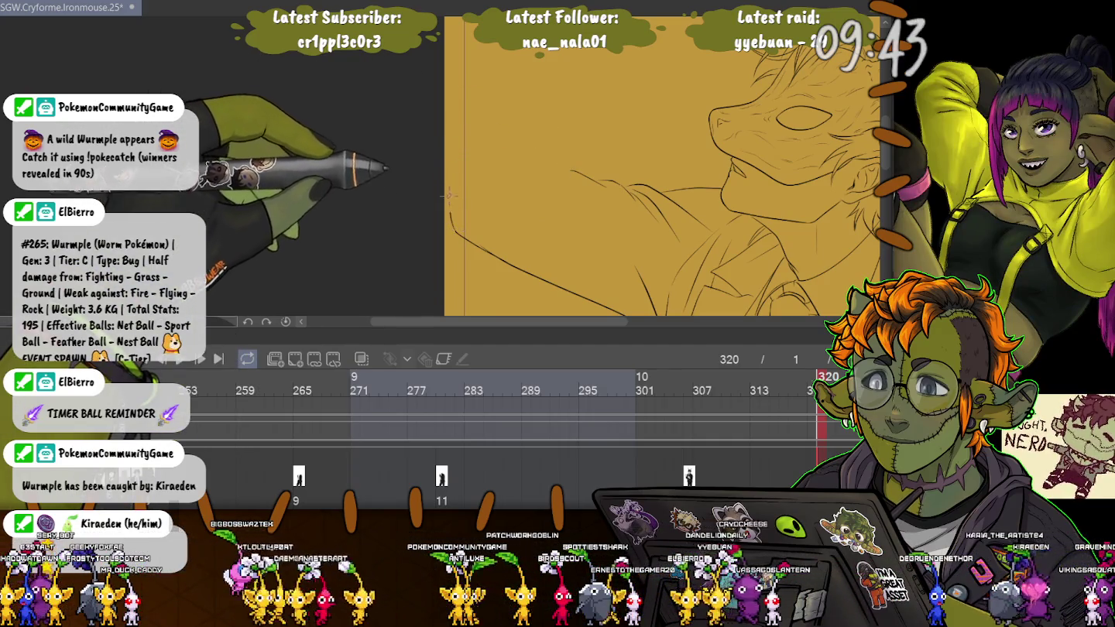
left_click_drag(451, 199, 572, 165)
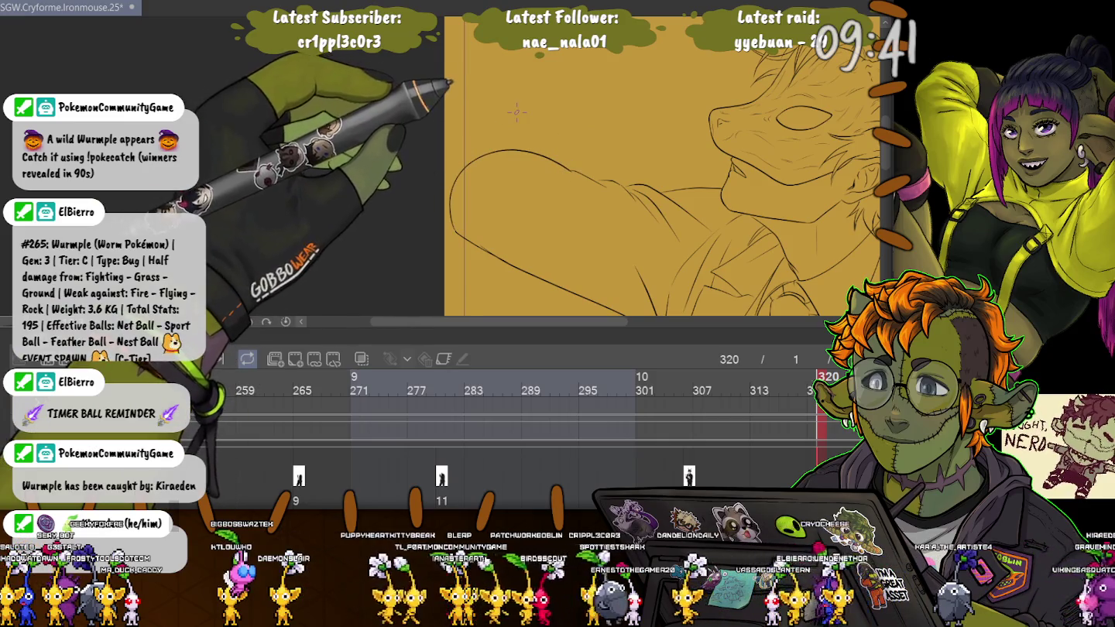
left_click_drag(517, 113, 556, 94)
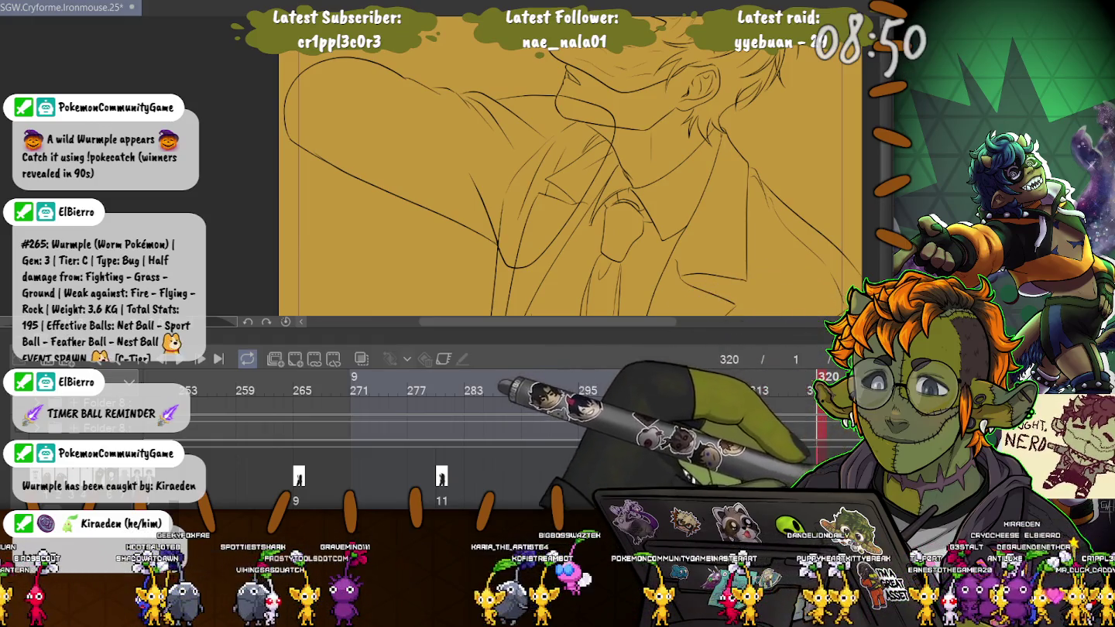
key("ctrl+z")
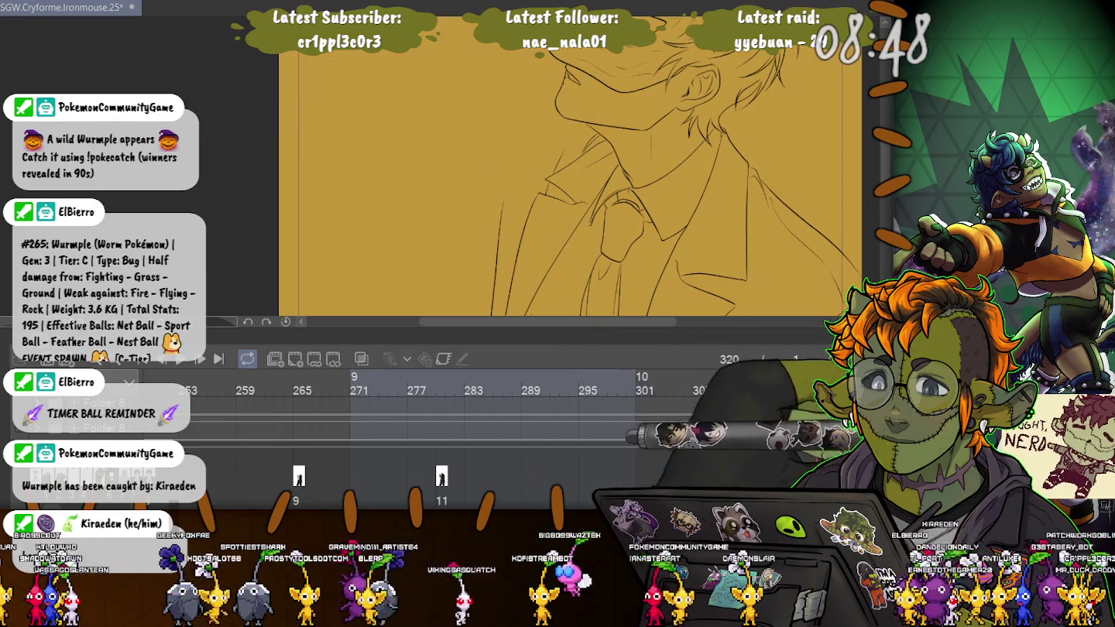